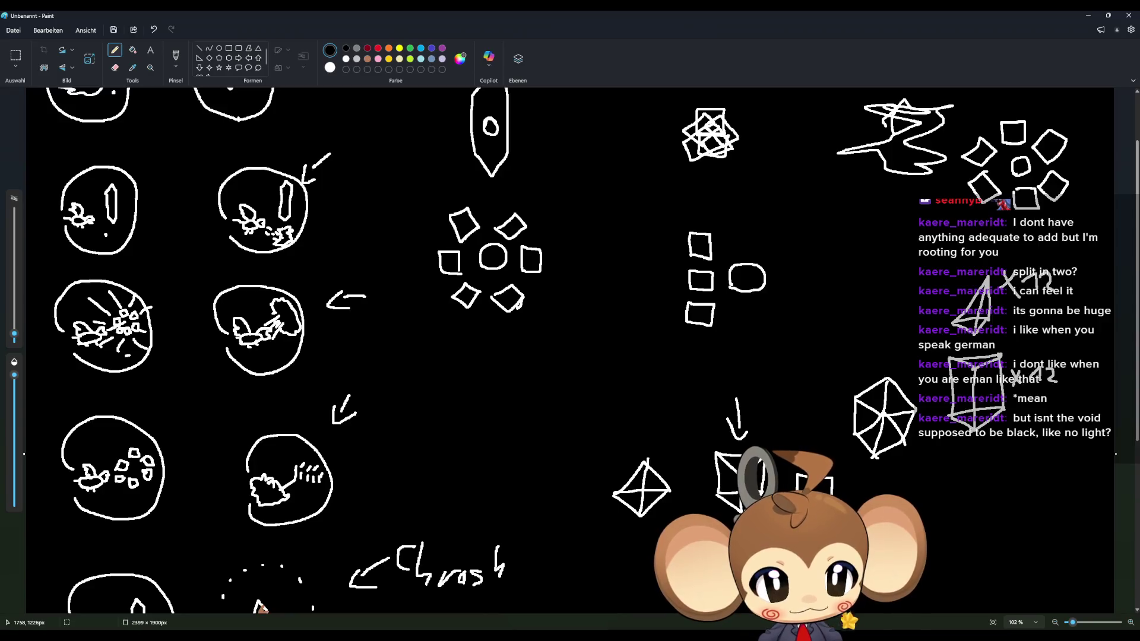
Step: Sketch a small white wireframe cube above the arrow: close the diamond, then add a vertical edge
mouse_move(809, 404)
mouse_down()
mouse_move(796, 383)
mouse_move(772, 394)
mouse_move(773, 371)
mouse_move(795, 361)
mouse_move(816, 380)
mouse_move(798, 394)
mouse_move(775, 371)
mouse_move(807, 379)
mouse_move(816, 397)
mouse_move(792, 359)
mouse_up()
drag(793, 393, 793, 422)
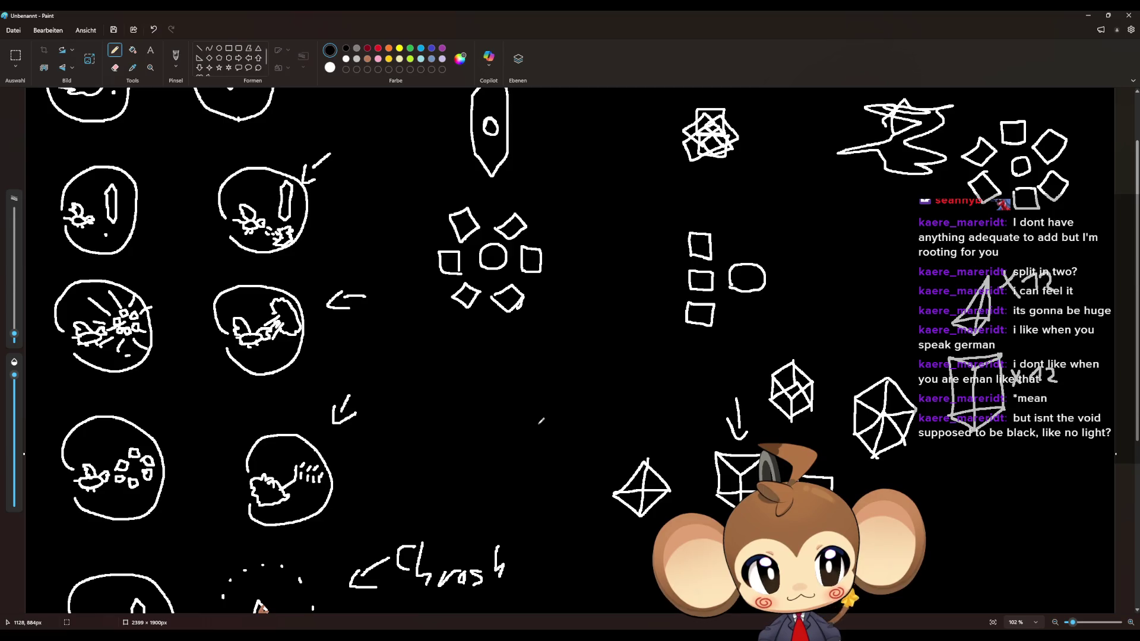
Step: Draw dashed white lines converging mid-canvas, capped with an arrowhead at the top
drag(535, 379, 513, 508)
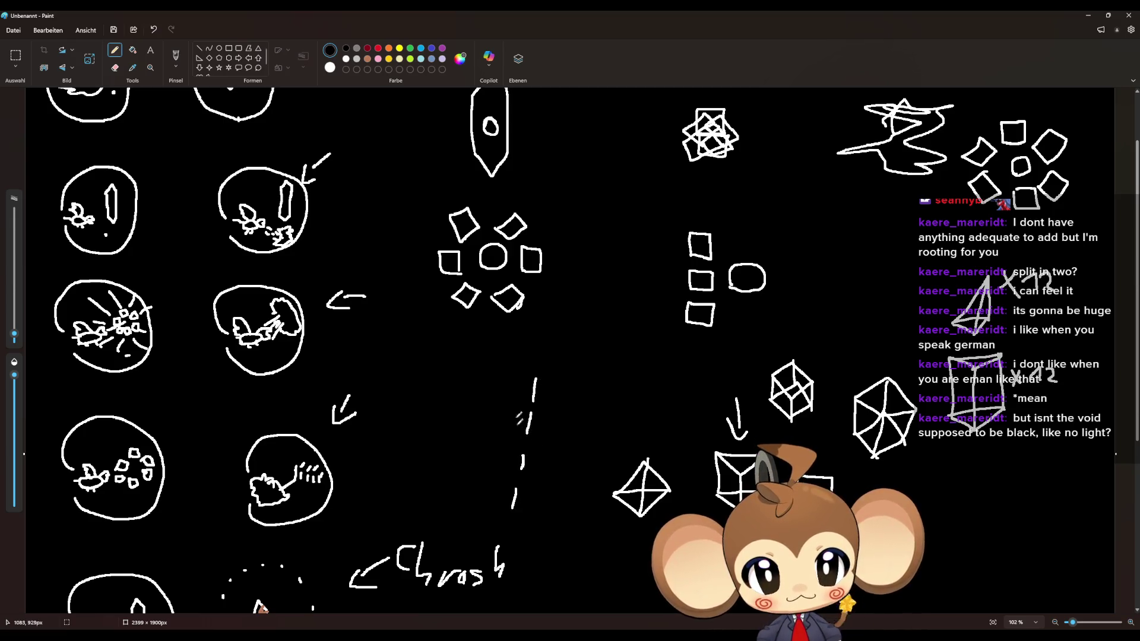
drag(522, 368, 386, 439)
drag(567, 380, 593, 504)
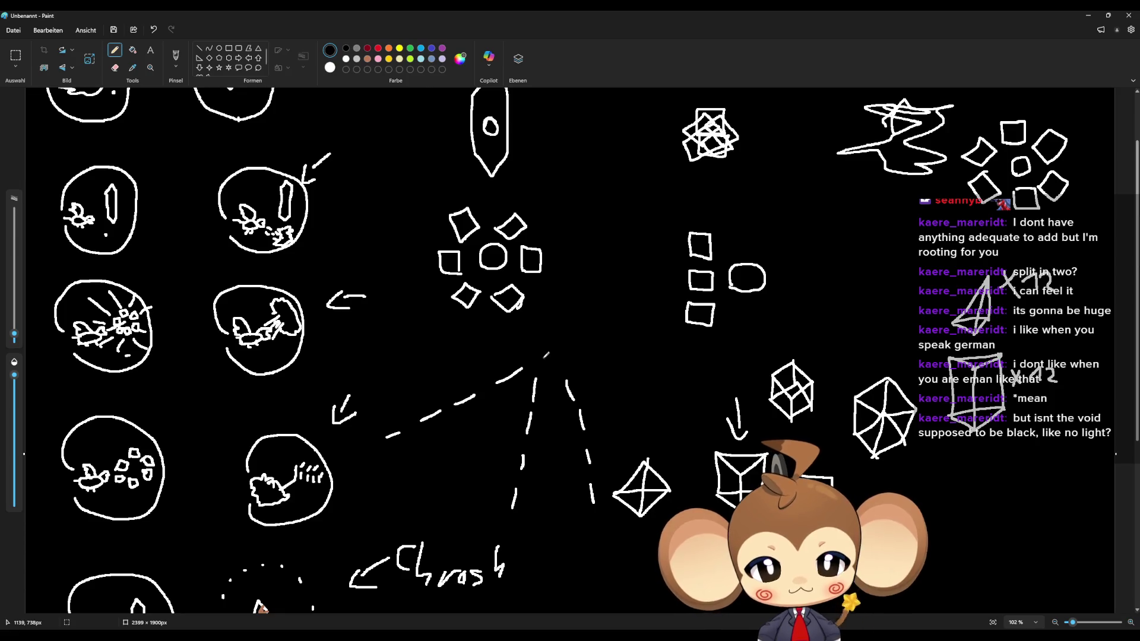
mouse_move(550, 352)
mouse_down()
mouse_move(541, 369)
mouse_move(549, 355)
mouse_move(530, 360)
mouse_move(564, 369)
mouse_up()
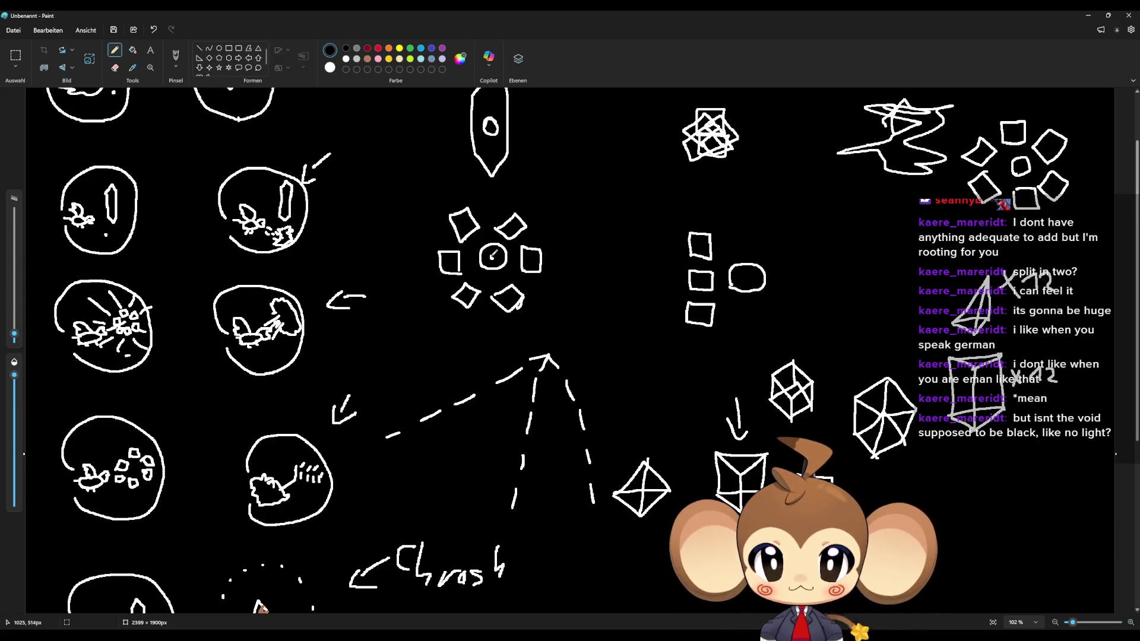
Step: Mark the central circle, undo the oval's mark with Ctrl+Z, and redraw it as a Z
mouse_move(490, 257)
mouse_down()
mouse_move(505, 253)
mouse_move(499, 258)
mouse_up()
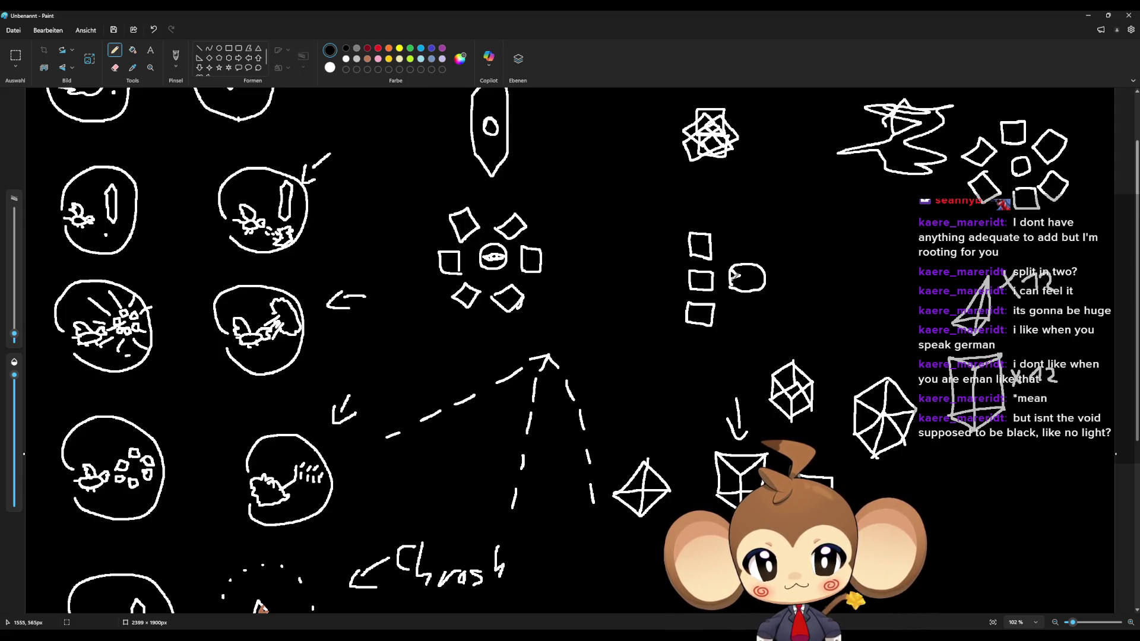
key(ctrl+z)
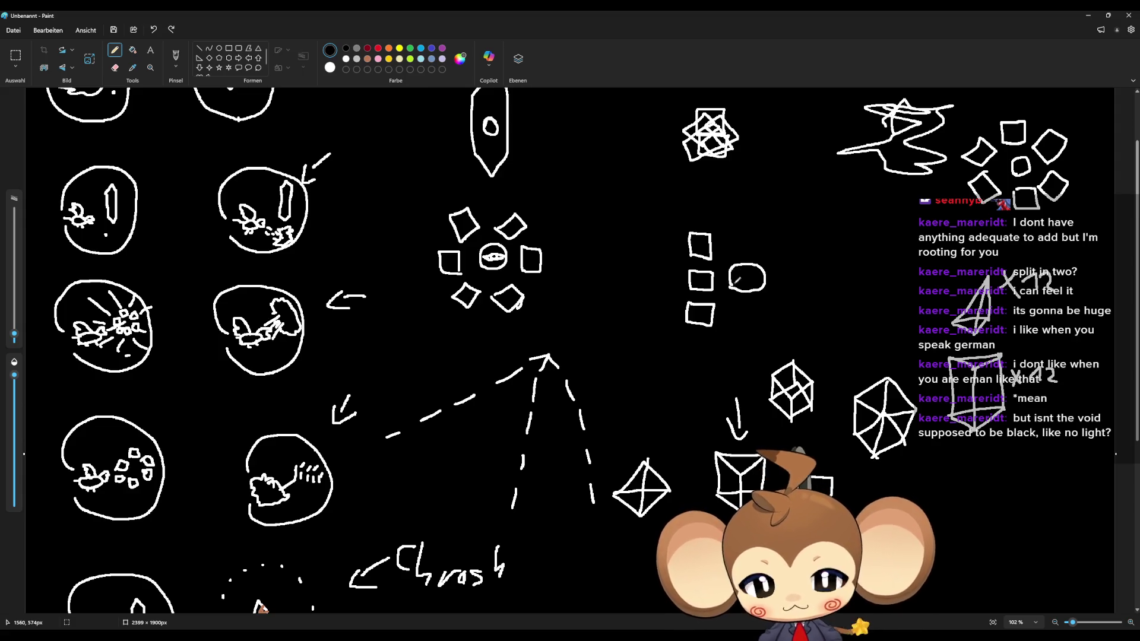
drag(730, 270, 740, 275)
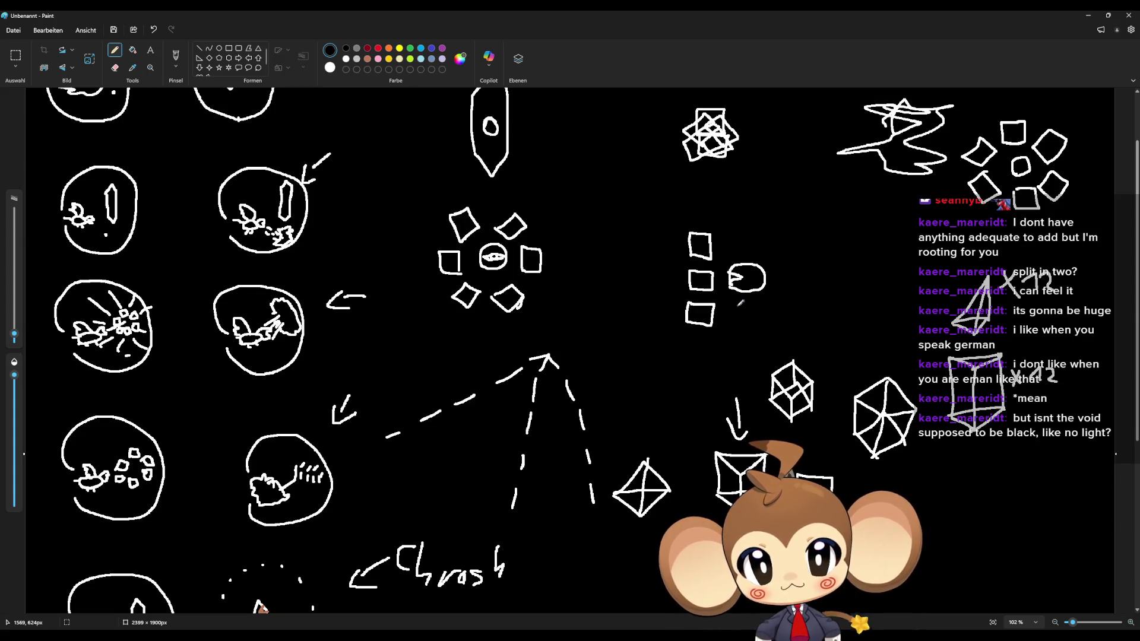
scroll(784, 339, up, 1)
Step: Scroll down the Paint canvas to view the crystal shape sketches
scroll(850, 399, down, 1)
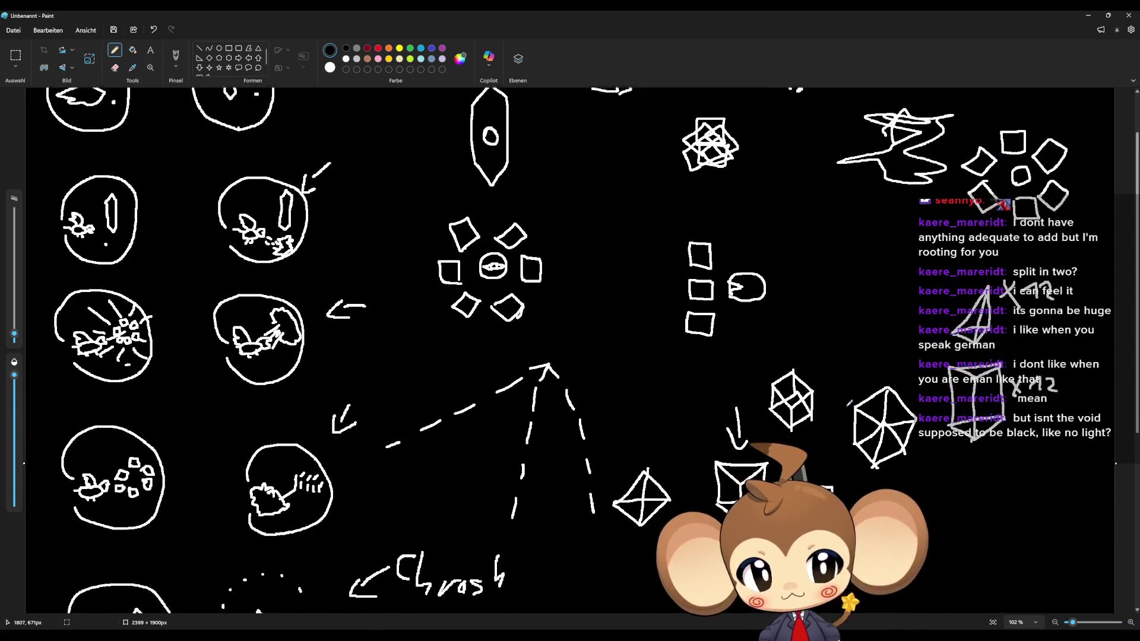
scroll(849, 402, down, 1)
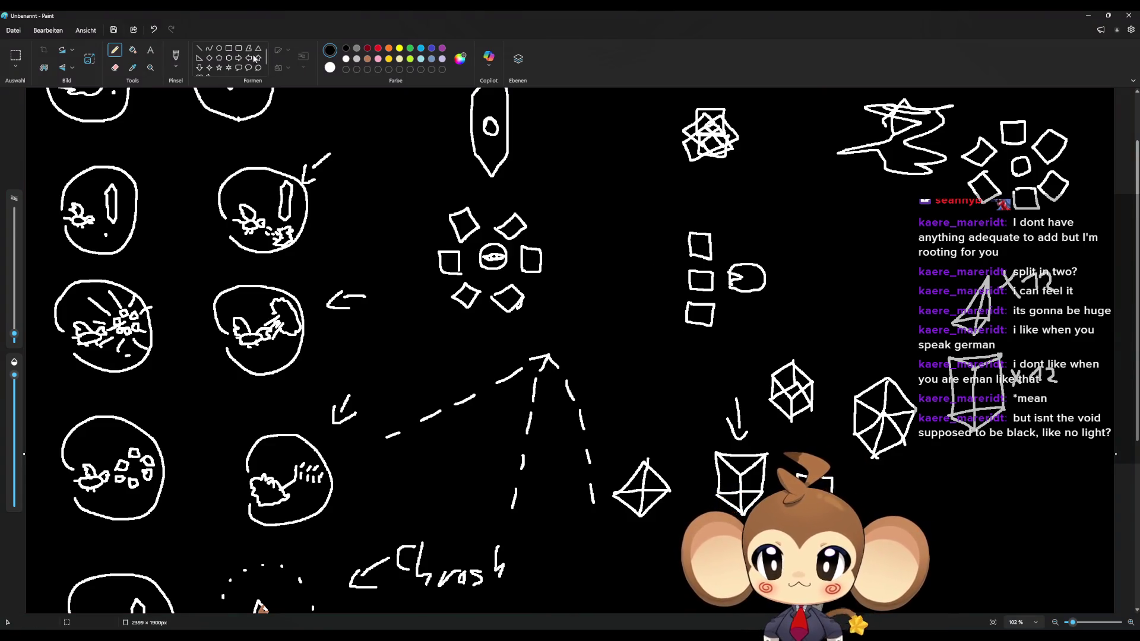
Step: Fill white three petals of each flower sketch and the middle small square
click(132, 51)
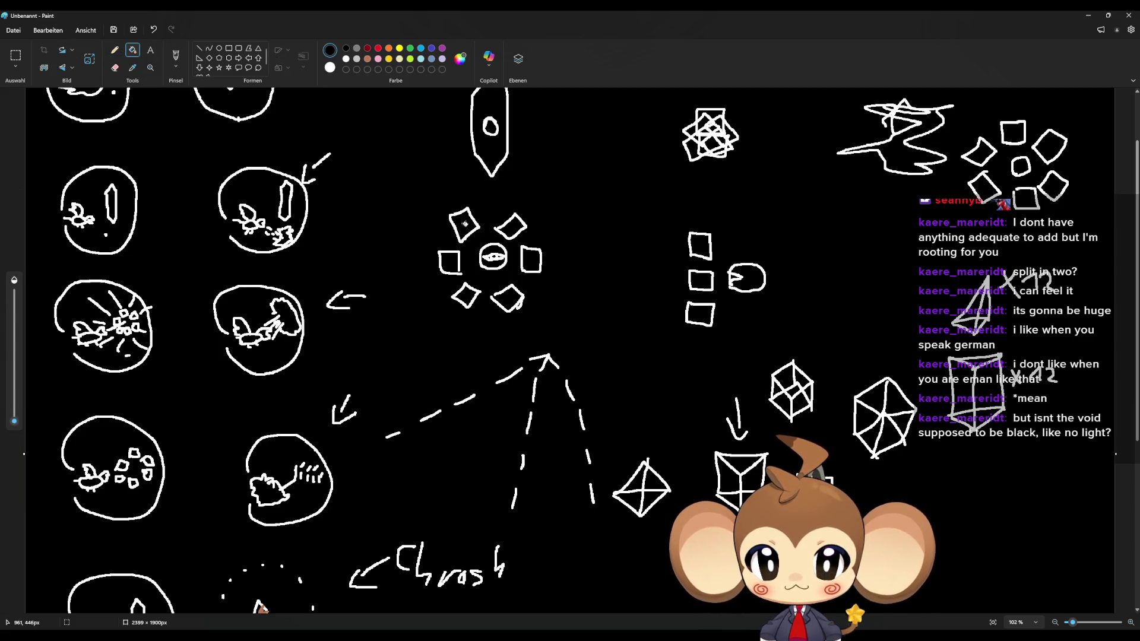
click(464, 225)
click(531, 260)
click(466, 295)
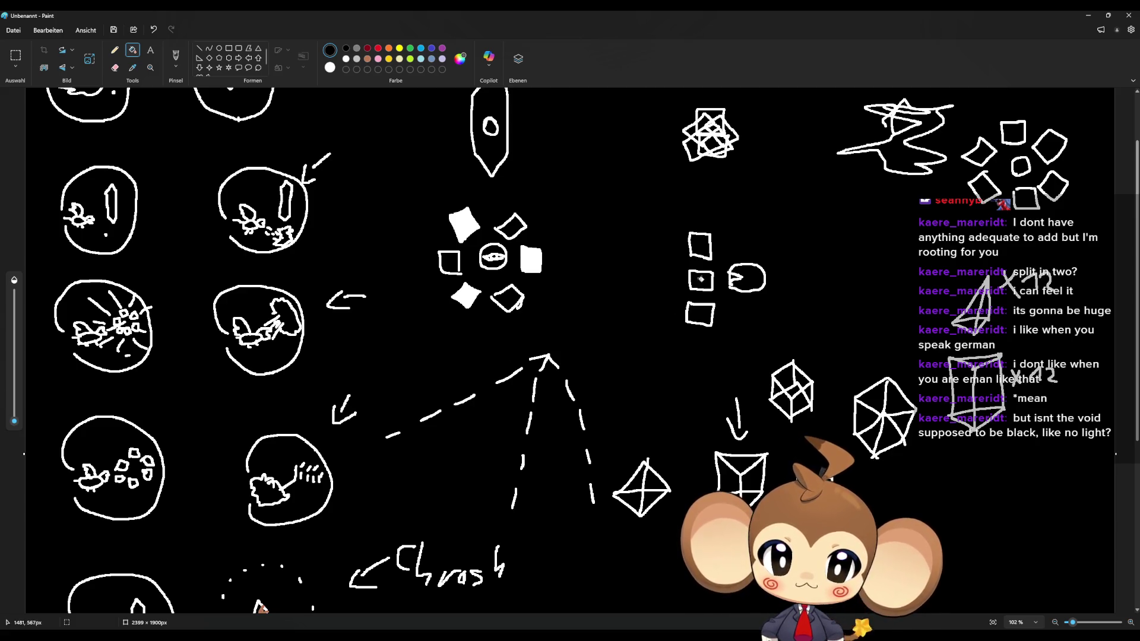
click(700, 279)
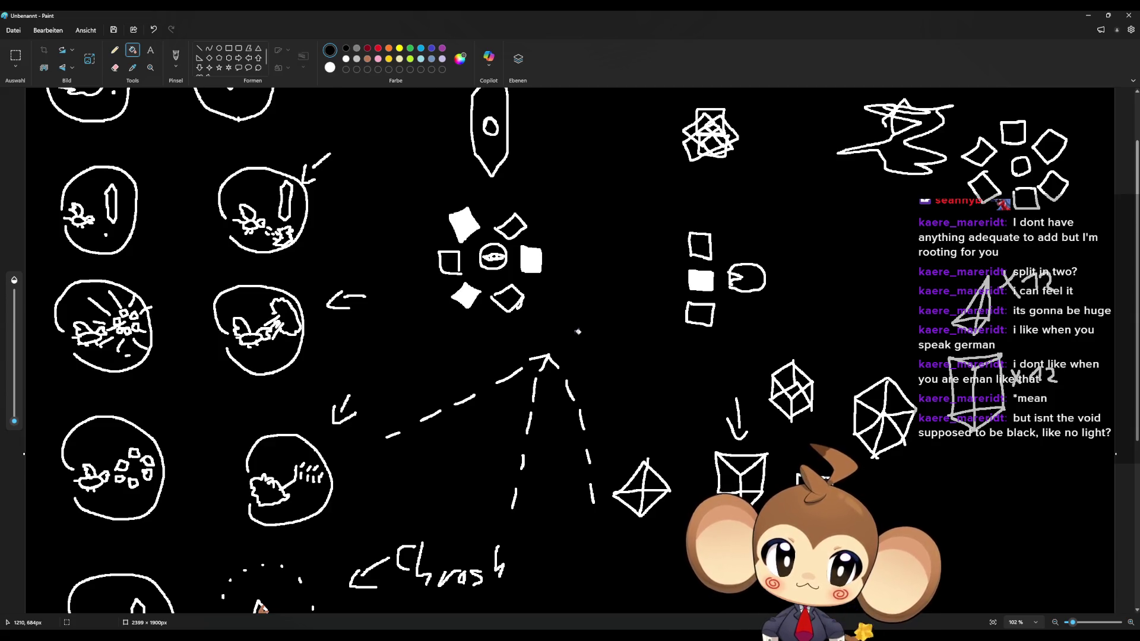
click(986, 186)
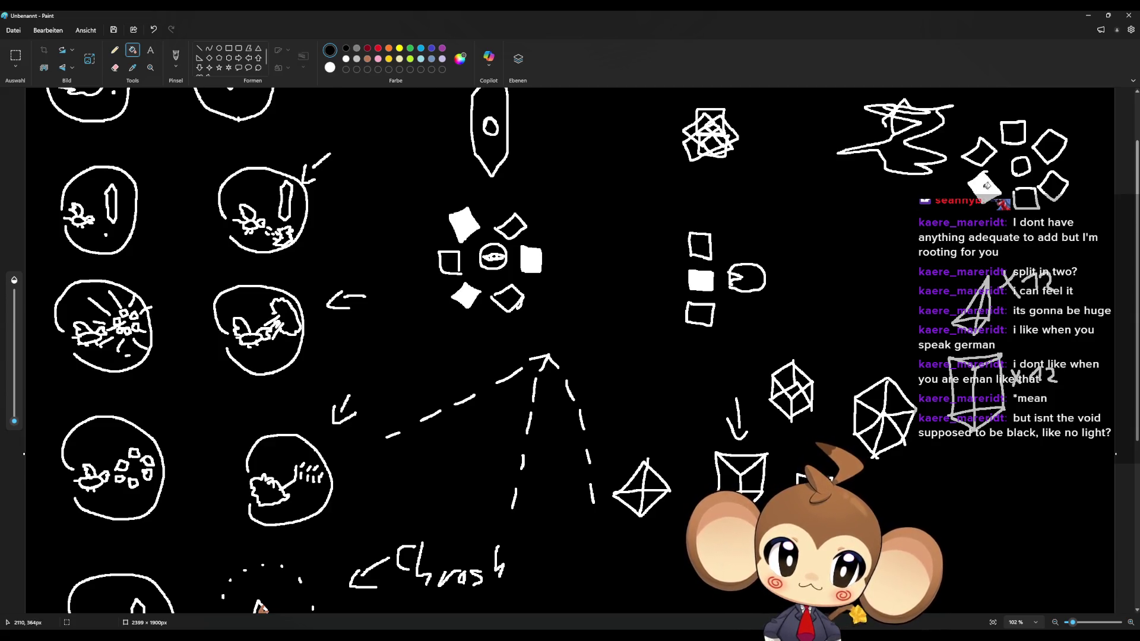
click(1015, 132)
click(1048, 177)
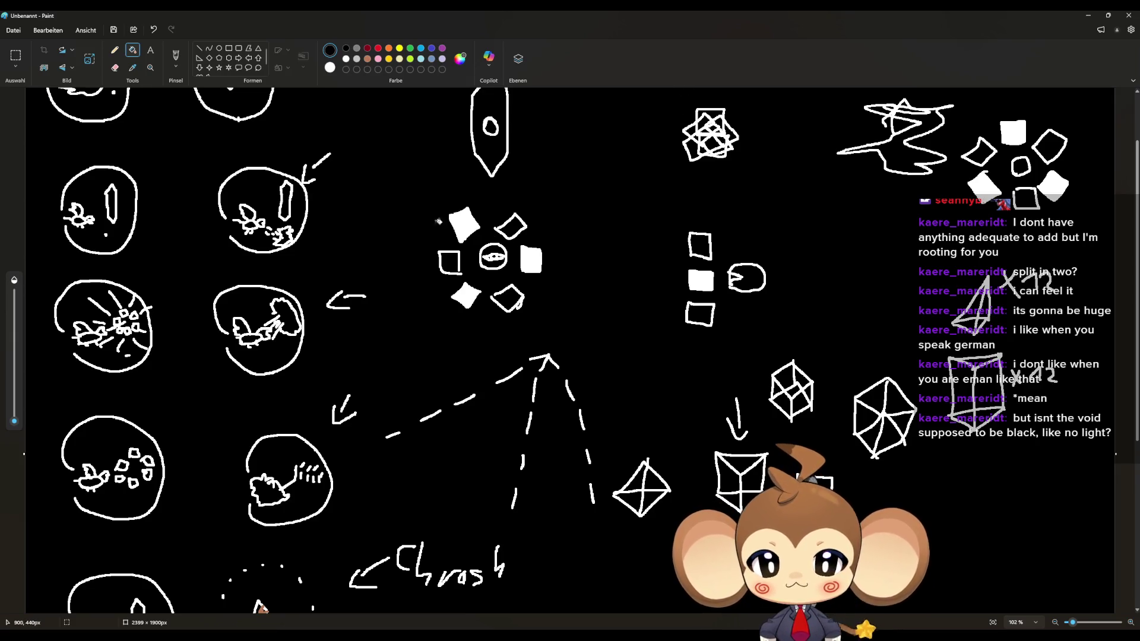
Step: With the Pencil, scribble black marks on the middle flower's white petals and start the hexagon
click(114, 51)
mouse_move(453, 215)
mouse_down()
mouse_move(472, 215)
mouse_move(445, 266)
mouse_move(459, 259)
mouse_move(469, 300)
mouse_move(523, 286)
mouse_move(513, 300)
mouse_move(540, 259)
mouse_move(527, 266)
mouse_move(531, 248)
mouse_move(534, 267)
mouse_move(545, 249)
mouse_move(510, 231)
mouse_move(518, 223)
mouse_up()
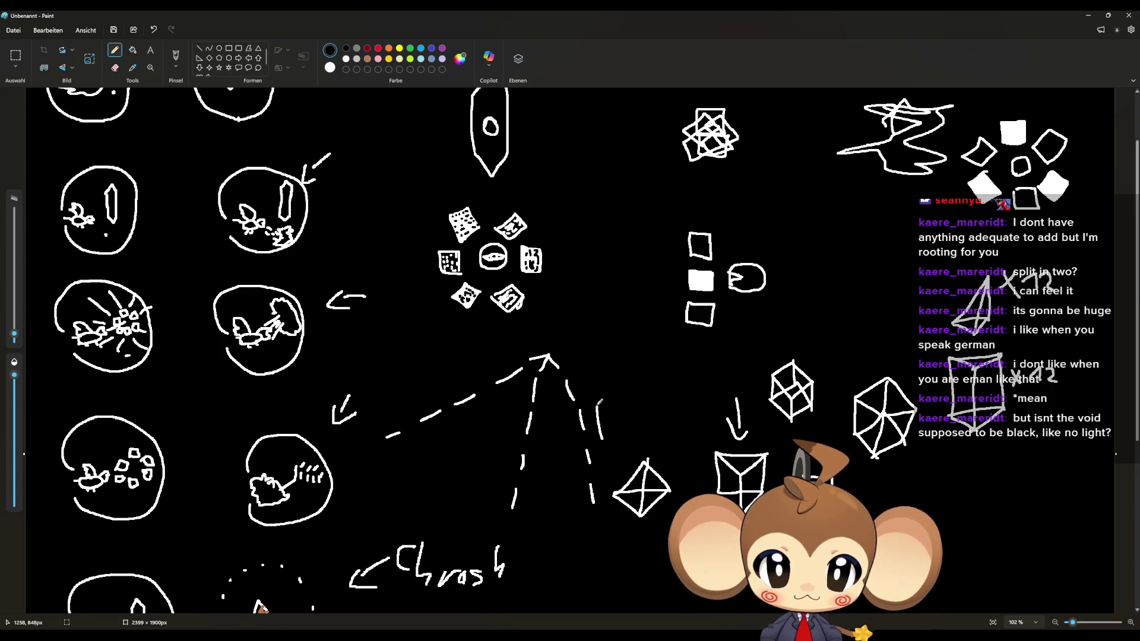
mouse_move(599, 428)
mouse_down()
mouse_move(607, 378)
mouse_move(652, 345)
mouse_move(694, 389)
mouse_move(693, 434)
mouse_move(652, 472)
mouse_move(598, 424)
mouse_up()
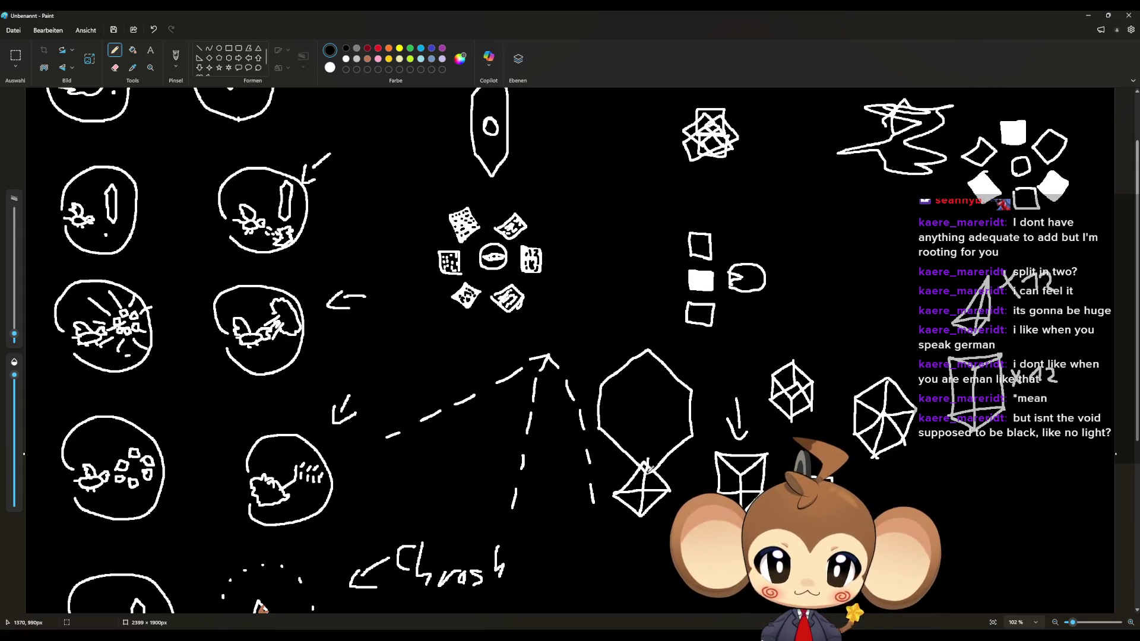
Step: Draw facet lines inside the hexagon, then view the Blender crystal from above
mouse_move(634, 456)
mouse_down()
mouse_move(598, 422)
mouse_move(643, 394)
mouse_move(695, 437)
mouse_up()
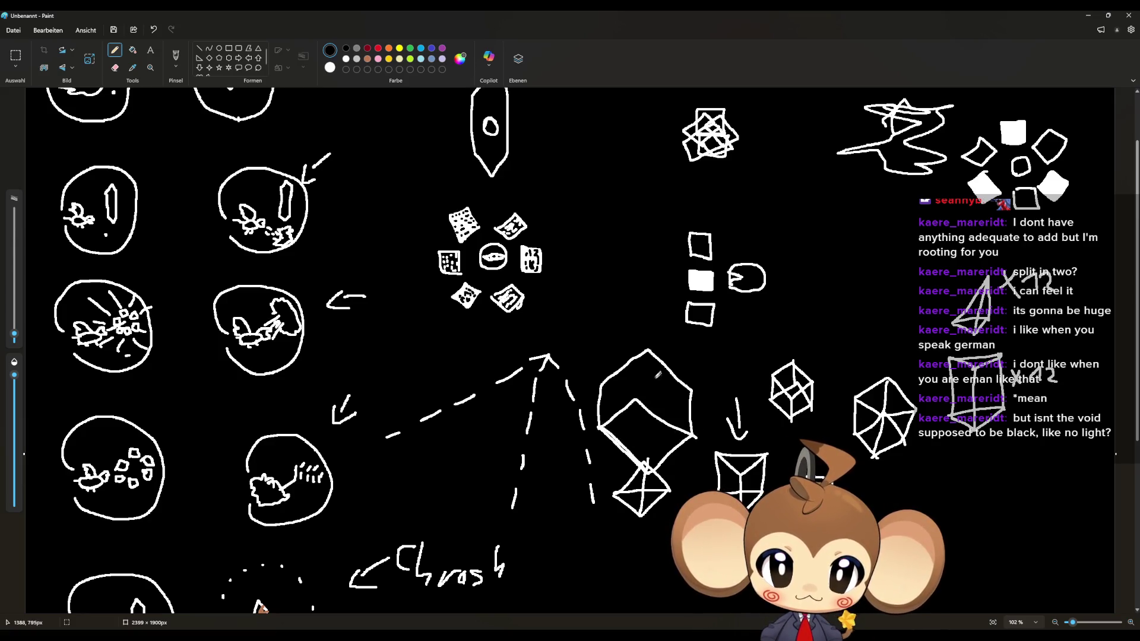
mouse_move(689, 385)
mouse_down()
mouse_move(650, 426)
mouse_move(602, 383)
mouse_move(652, 389)
mouse_move(647, 429)
mouse_move(602, 430)
mouse_up()
mouse_move(696, 438)
mouse_down()
mouse_move(649, 431)
mouse_move(648, 381)
mouse_move(695, 386)
mouse_up()
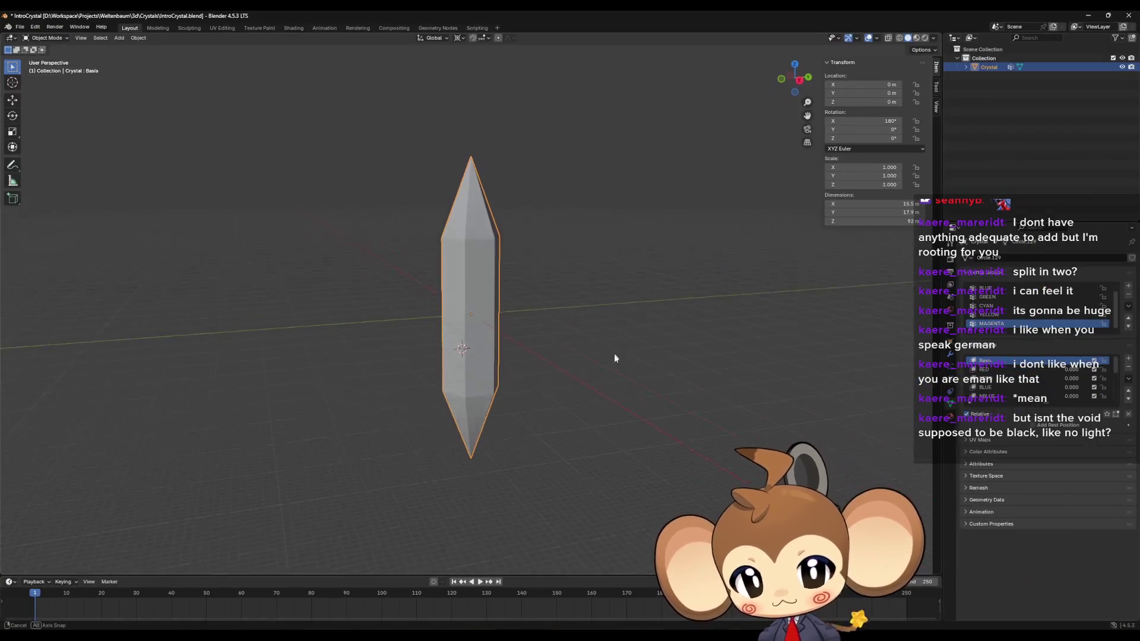
mouse_move(614, 354)
mouse_down()
mouse_move(592, 442)
mouse_move(492, 327)
mouse_up()
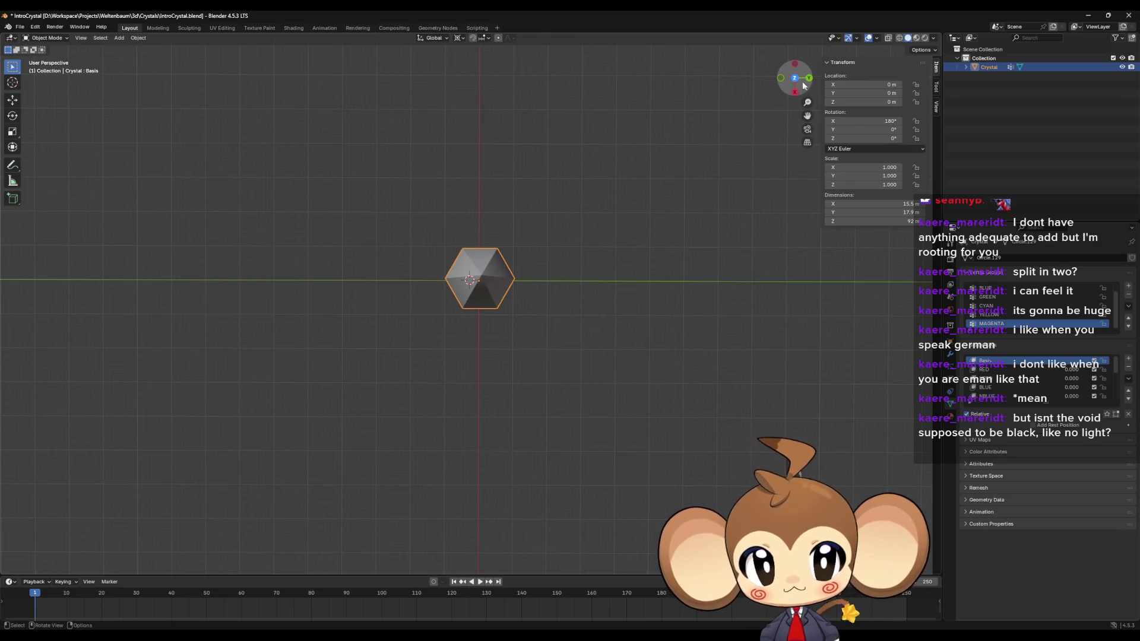
Step: Inspect the crystal from top and side views, then switch the Crystal mesh into Edit Mode
click(794, 78)
scroll(436, 295, up, 4)
scroll(452, 292, up, 4)
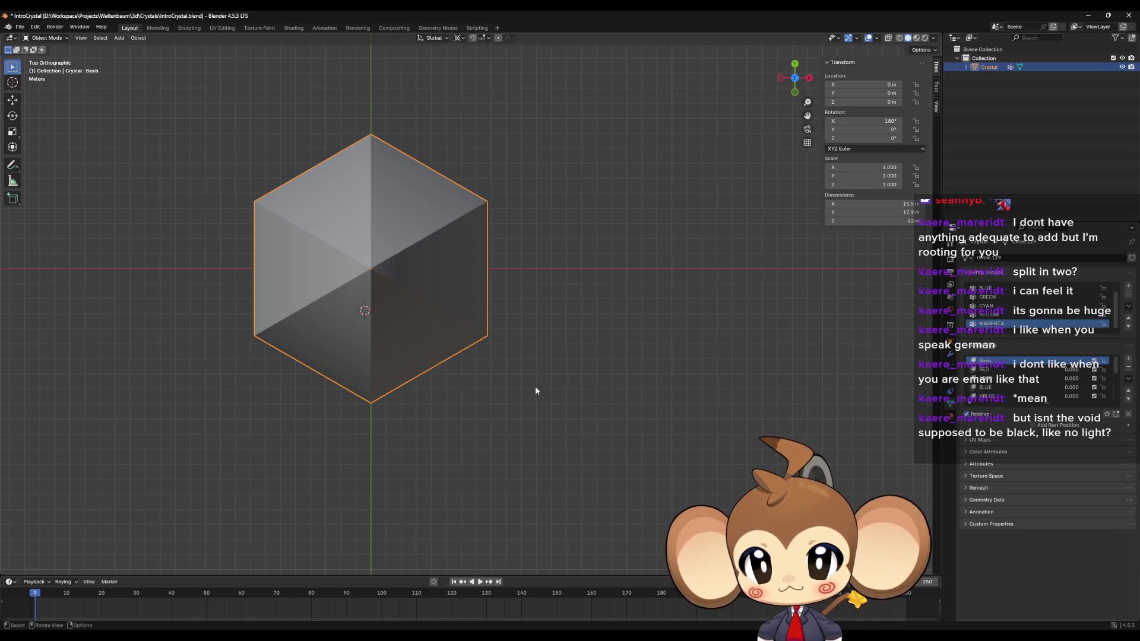
mouse_move(536, 386)
mouse_down()
mouse_move(517, 273)
mouse_move(545, 271)
mouse_move(565, 283)
mouse_move(563, 299)
mouse_up()
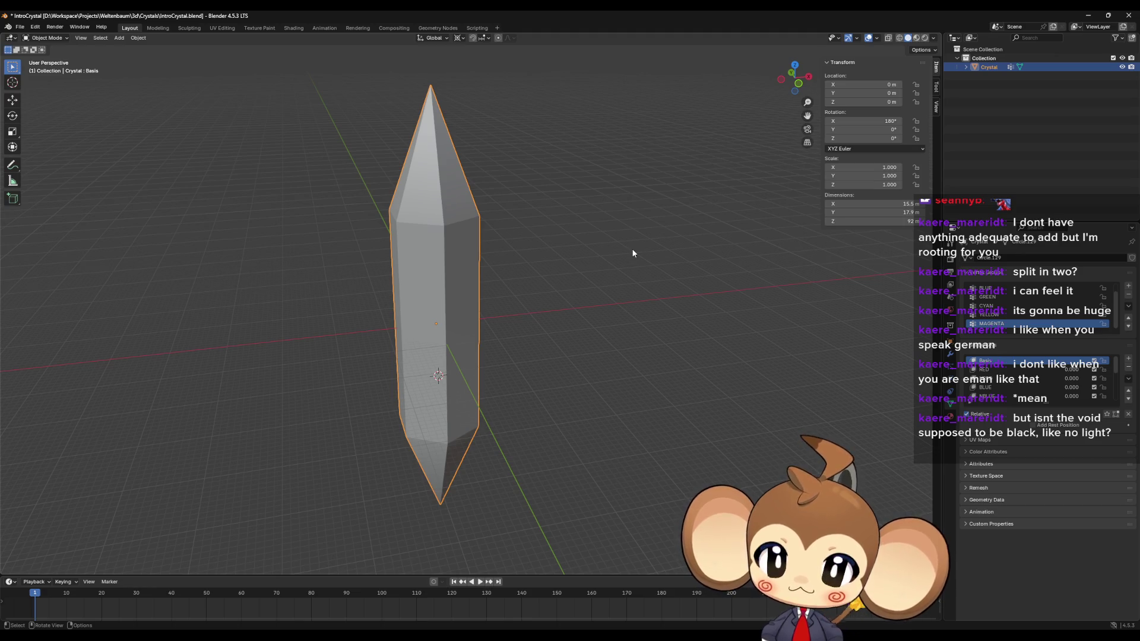
mouse_move(633, 250)
mouse_down()
mouse_move(736, 311)
mouse_move(730, 290)
mouse_up()
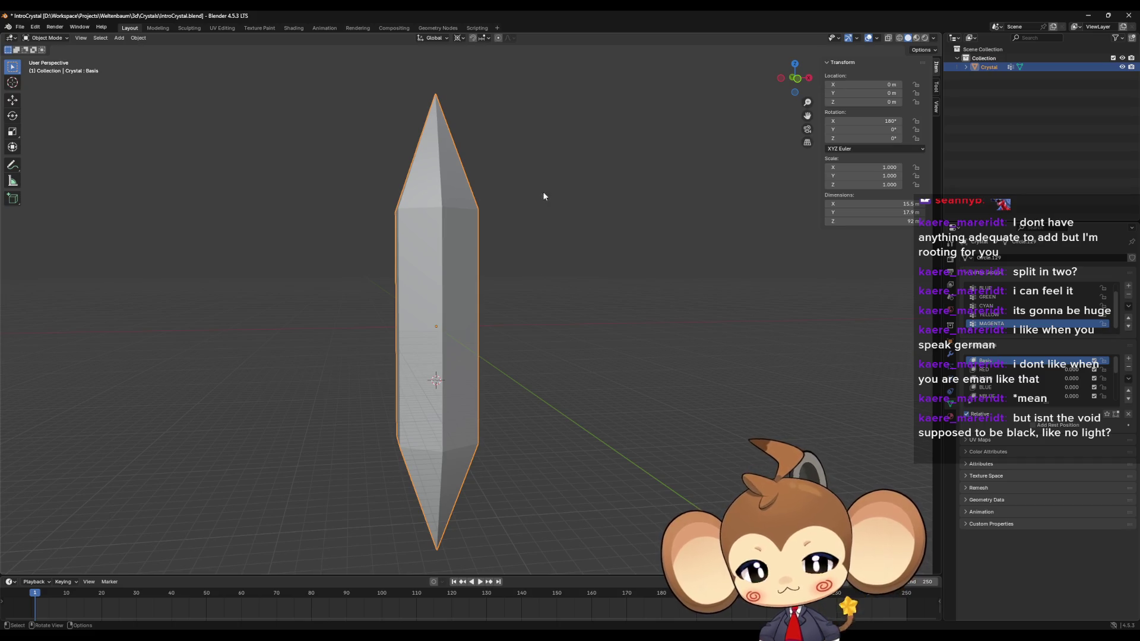
mouse_move(542, 194)
mouse_down()
mouse_move(504, 229)
mouse_move(497, 292)
mouse_move(517, 275)
mouse_move(522, 203)
mouse_move(493, 232)
mouse_up()
key(Tab)
drag(543, 263, 613, 288)
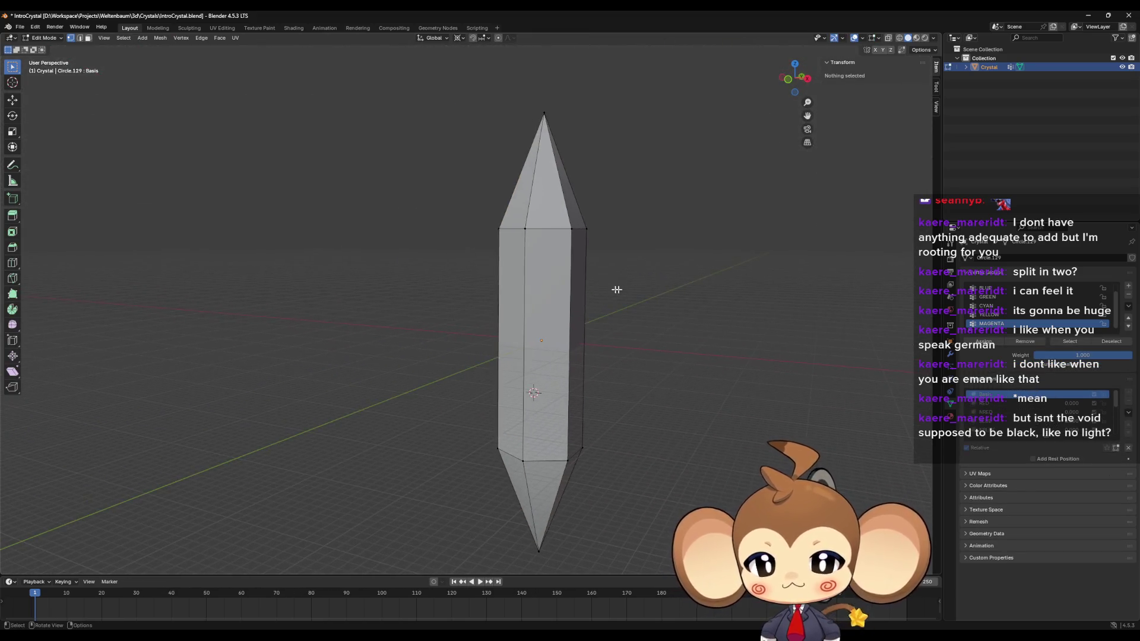
Step: Turn on X-ray and box-select the vertices around the crystal's top
click(899, 38)
drag(453, 212, 692, 259)
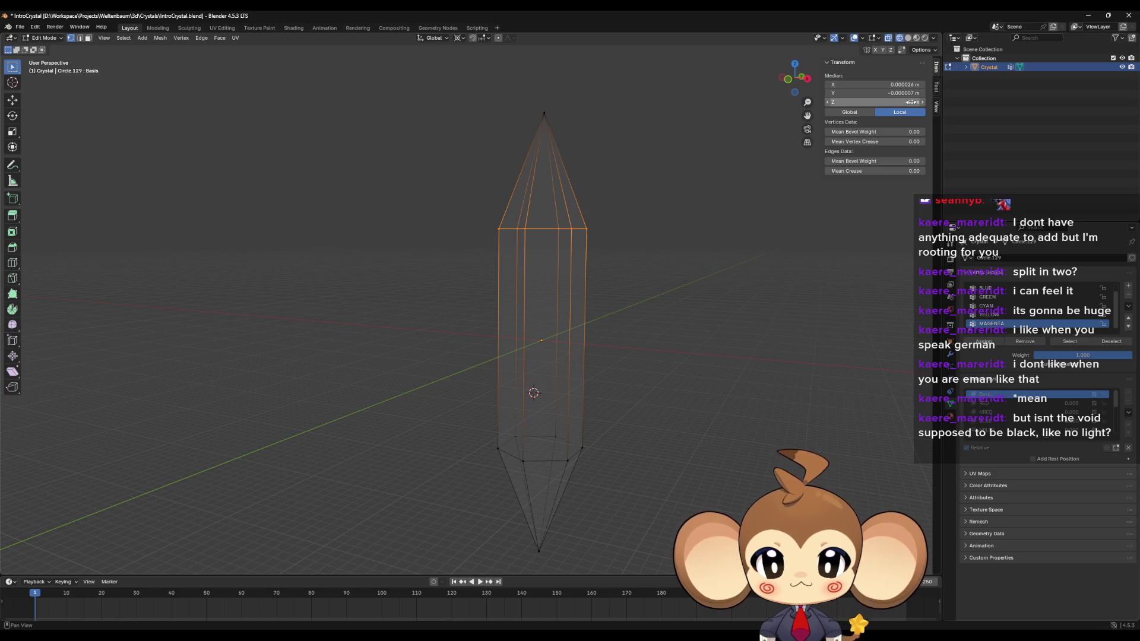
mouse_move(590, 331)
mouse_down()
mouse_move(550, 425)
mouse_move(543, 395)
mouse_up()
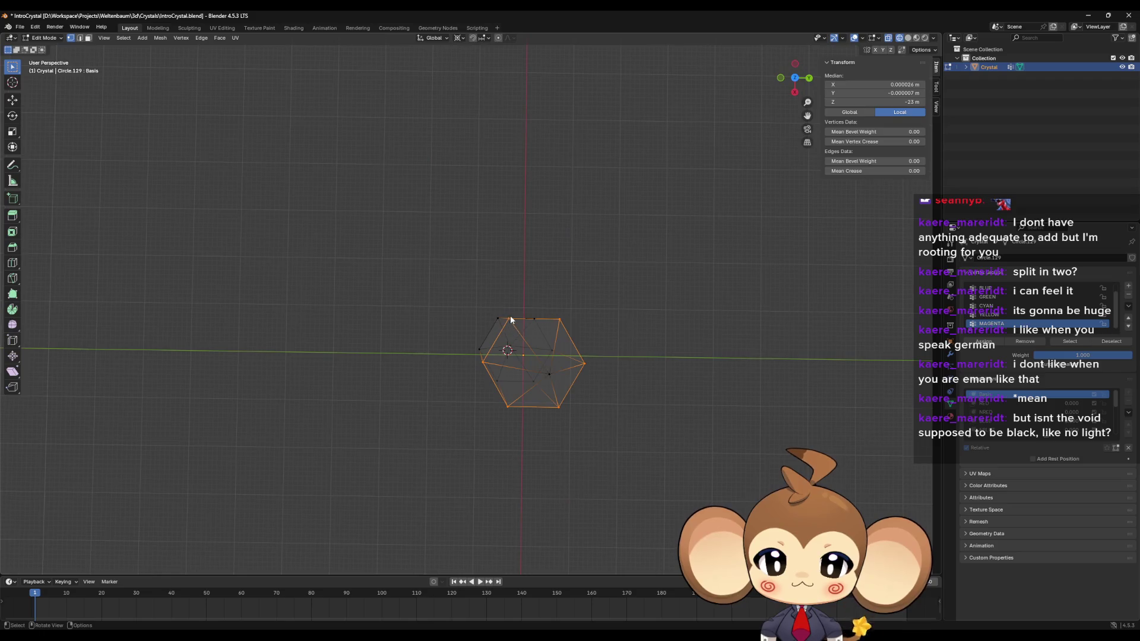
drag(510, 319, 519, 322)
click(508, 326)
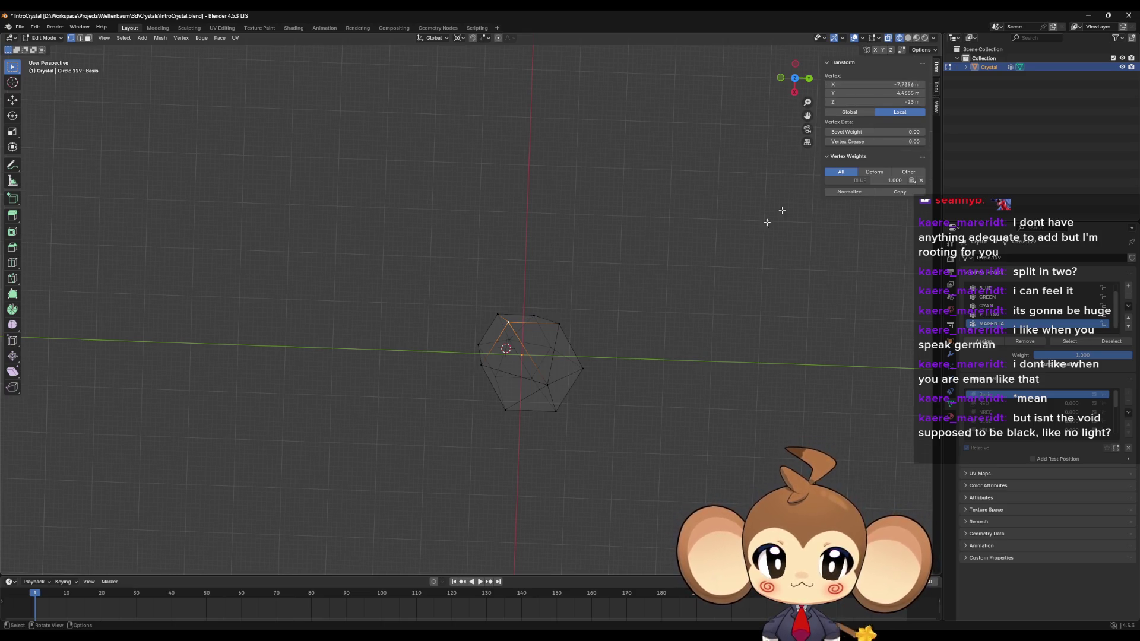
mouse_move(450, 265)
mouse_down()
mouse_move(593, 335)
mouse_move(588, 324)
mouse_move(579, 329)
mouse_move(588, 334)
mouse_up()
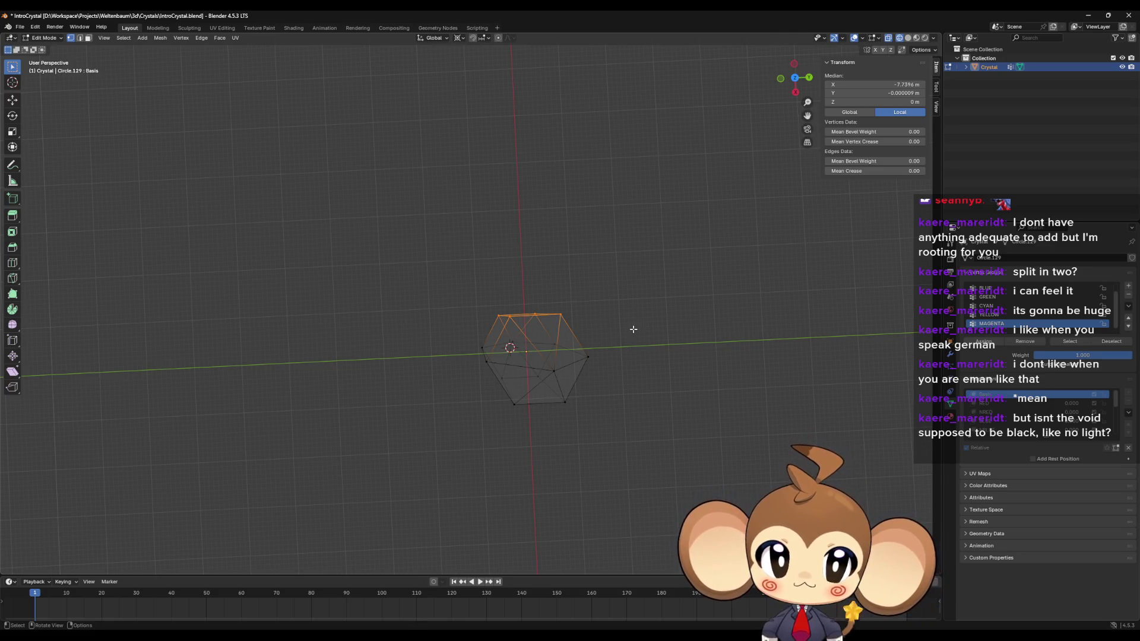
Step: Return to a side view, clear the selection, and hide the Crystal object
mouse_move(633, 329)
mouse_down()
mouse_move(629, 270)
mouse_move(636, 289)
mouse_up()
scroll(632, 270, down, 3)
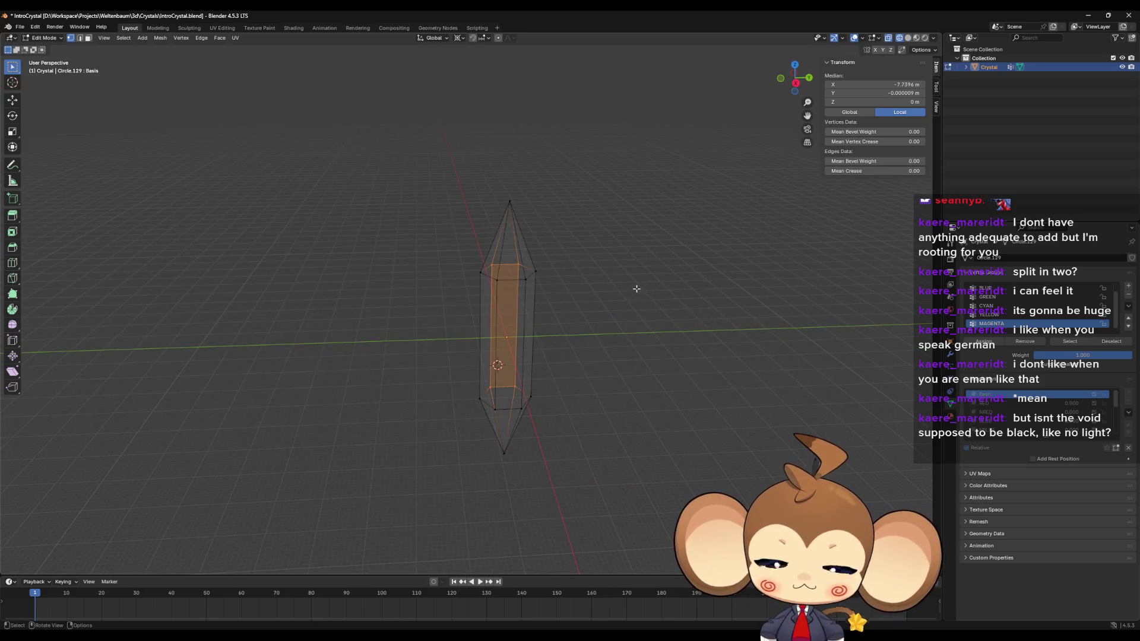
click(636, 288)
click(1131, 66)
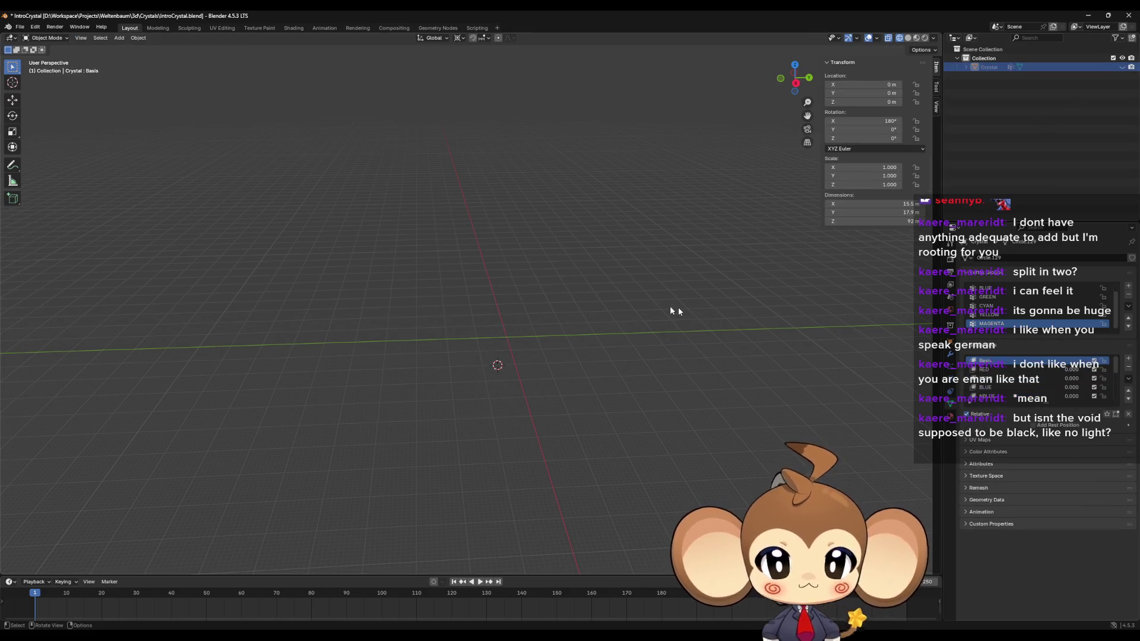
Step: Snap the 3D cursor to world origin and add a 6-vertex cylinder there
key(shift+s)
click(415, 294)
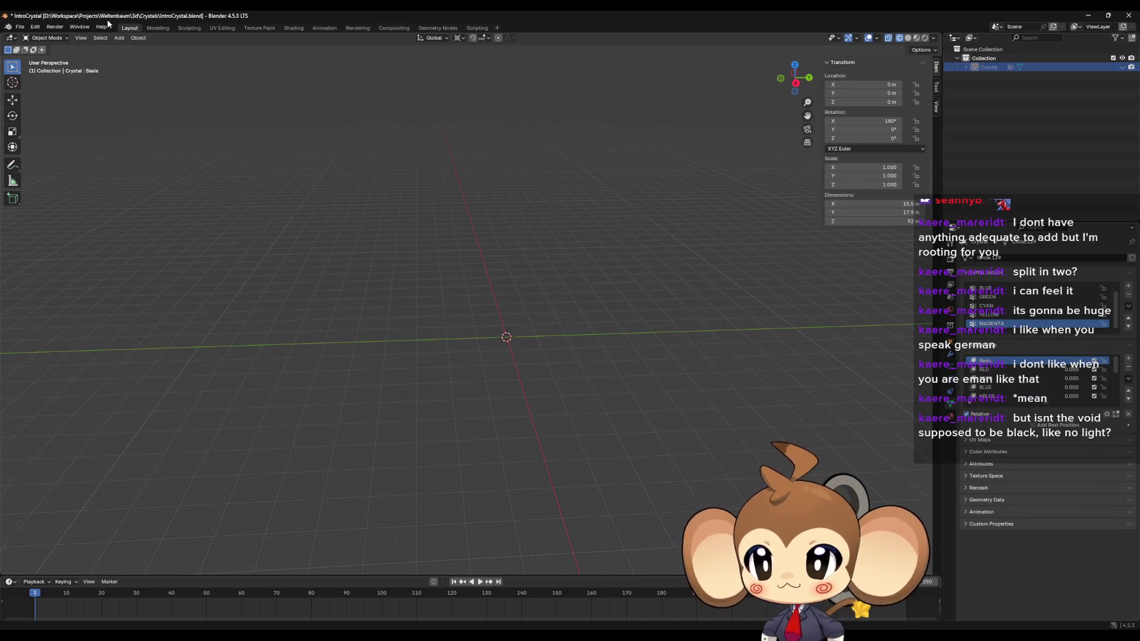
click(118, 38)
mouse_move(141, 47)
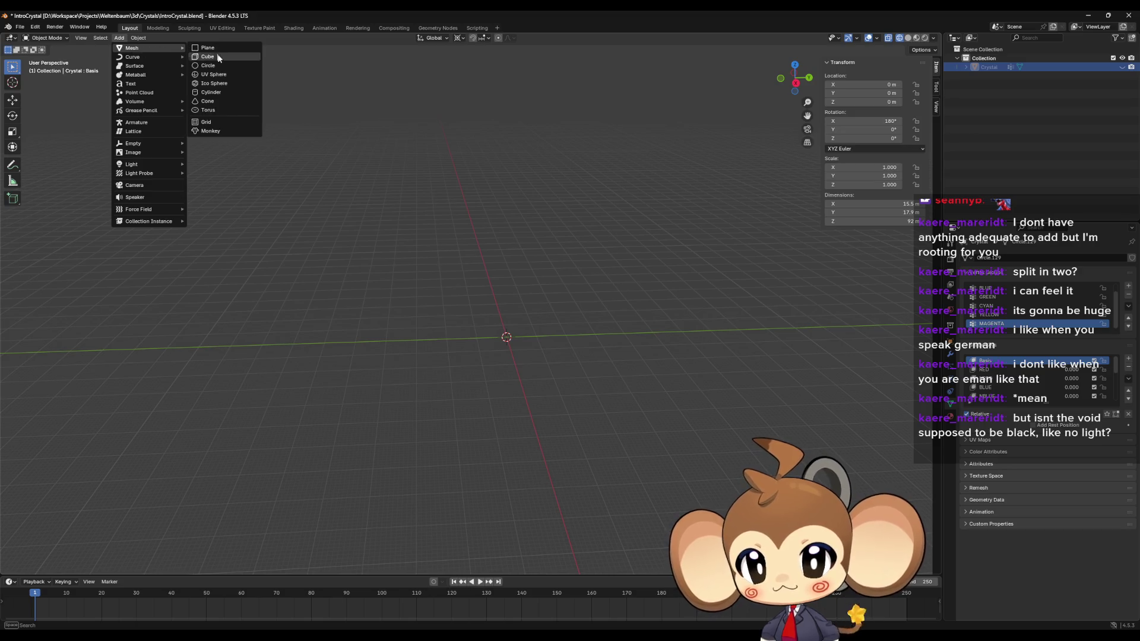
click(219, 94)
click(131, 460)
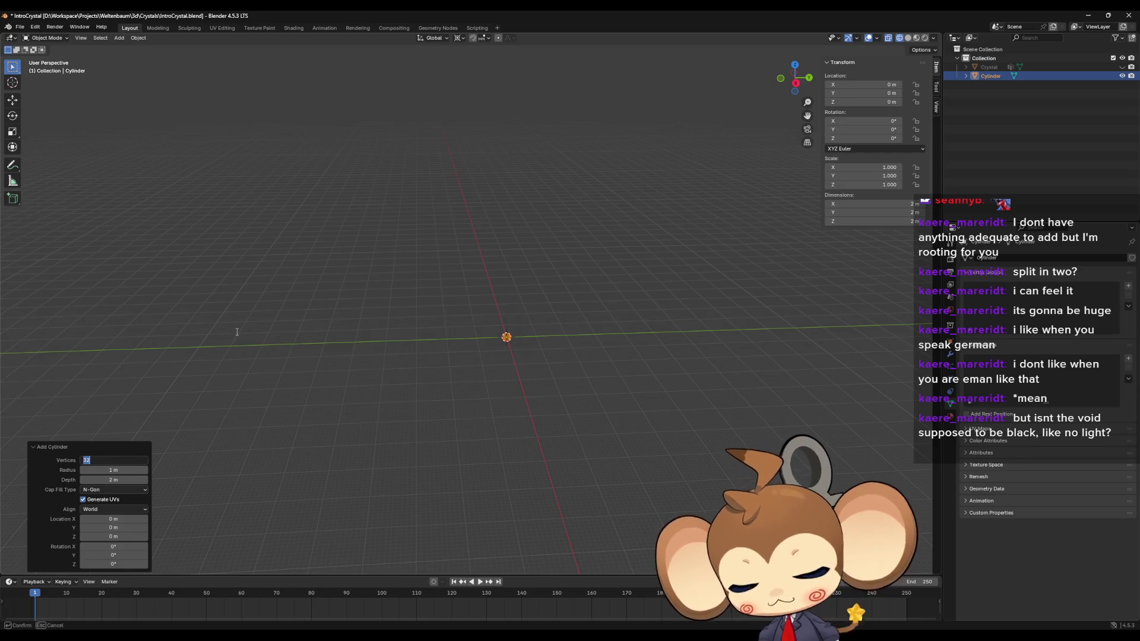
text(6)
key(Return)
Step: Frame and inspect the hexagonal cylinder, then delete it
mouse_move(236, 332)
mouse_down()
mouse_move(525, 368)
mouse_move(565, 397)
mouse_move(603, 384)
mouse_up()
key(KP_Decimal)
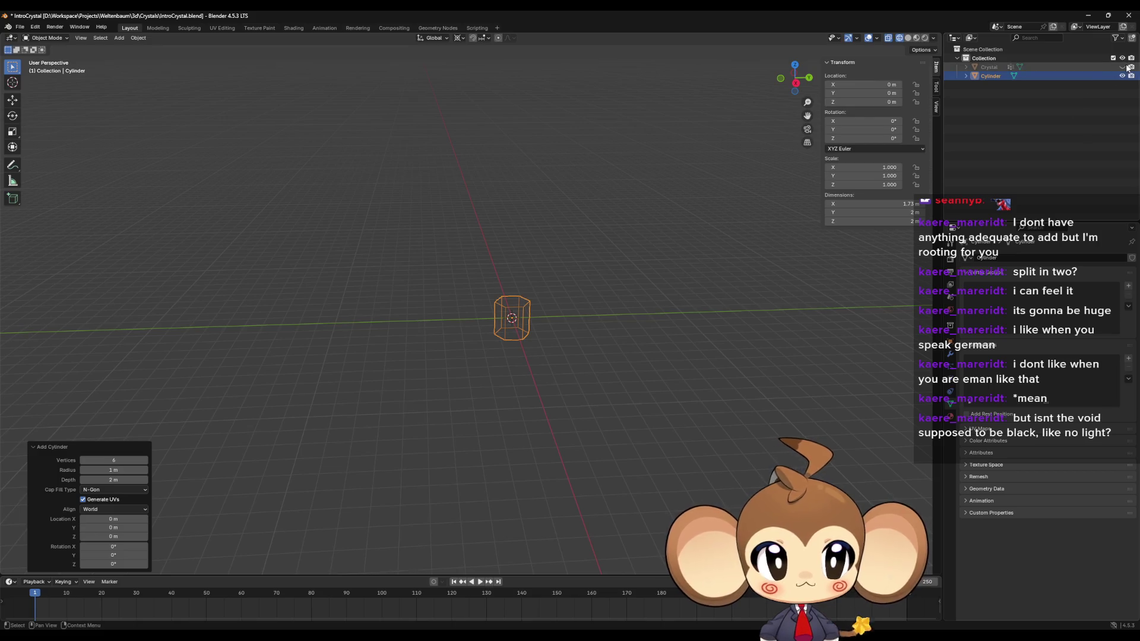
click(1127, 67)
drag(667, 272, 661, 333)
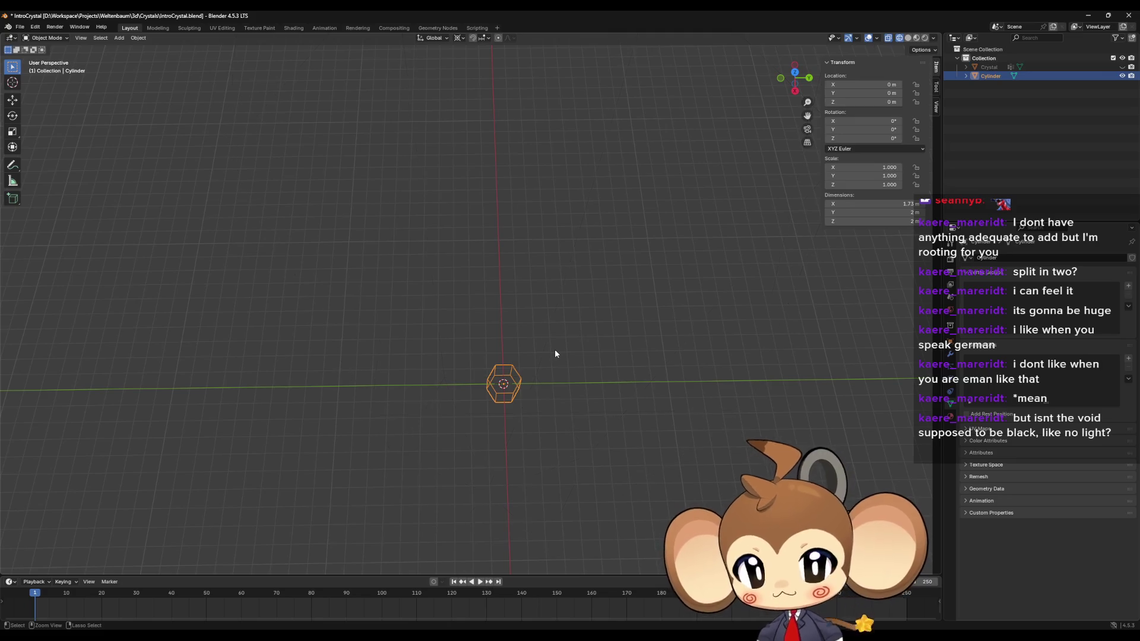
key(Delete)
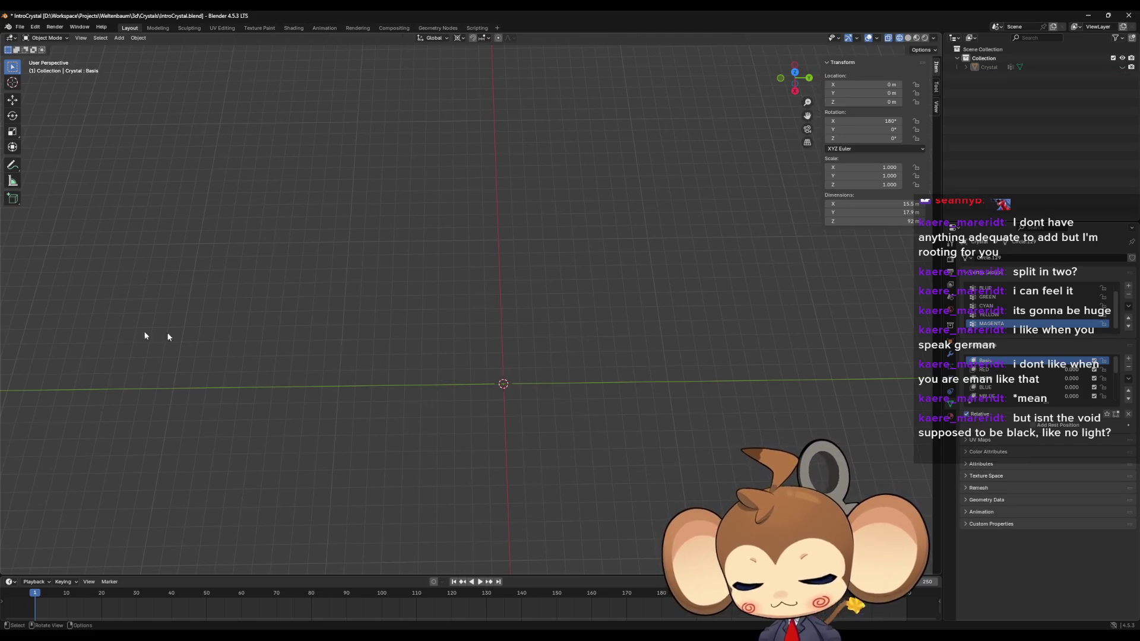
Step: Add a new hexagonal cylinder and set its radius to 8 m
click(119, 38)
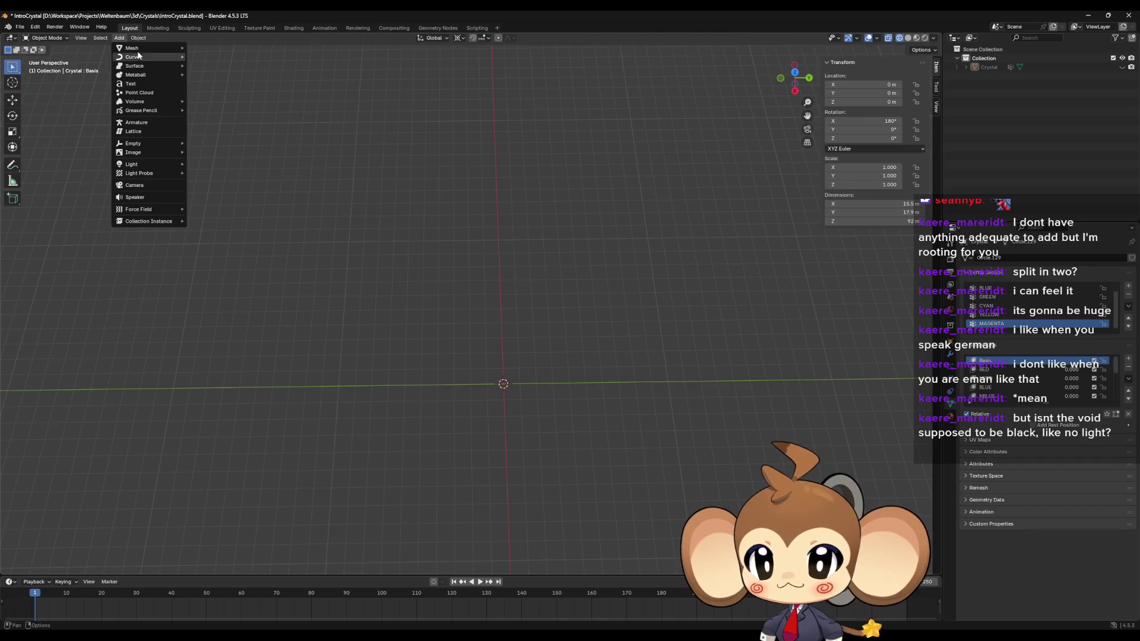
mouse_move(149, 48)
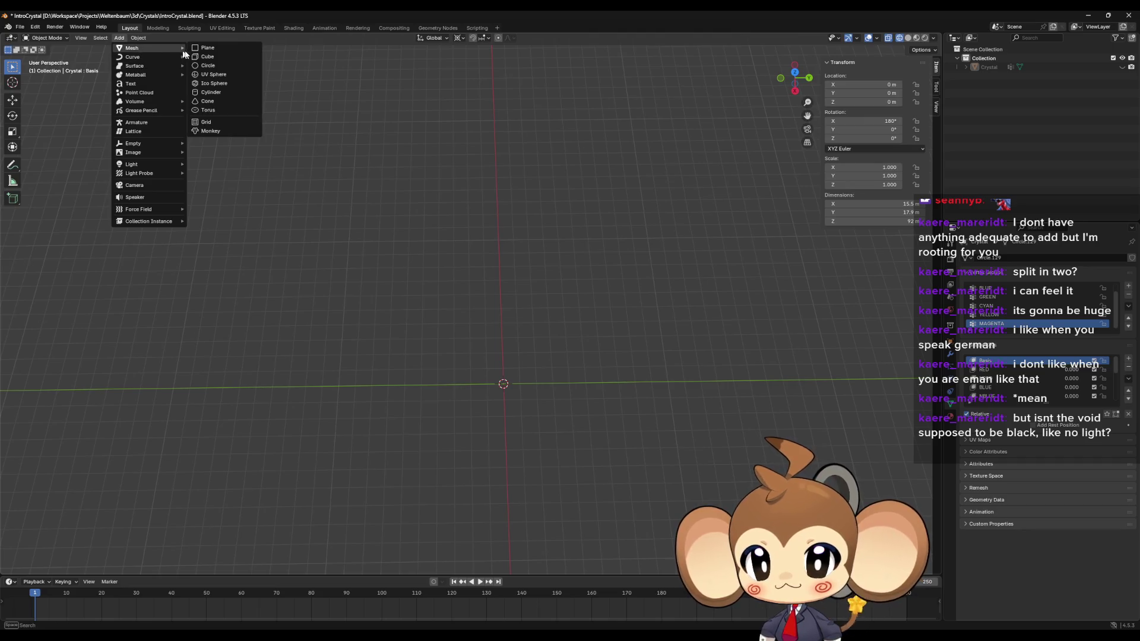
click(224, 92)
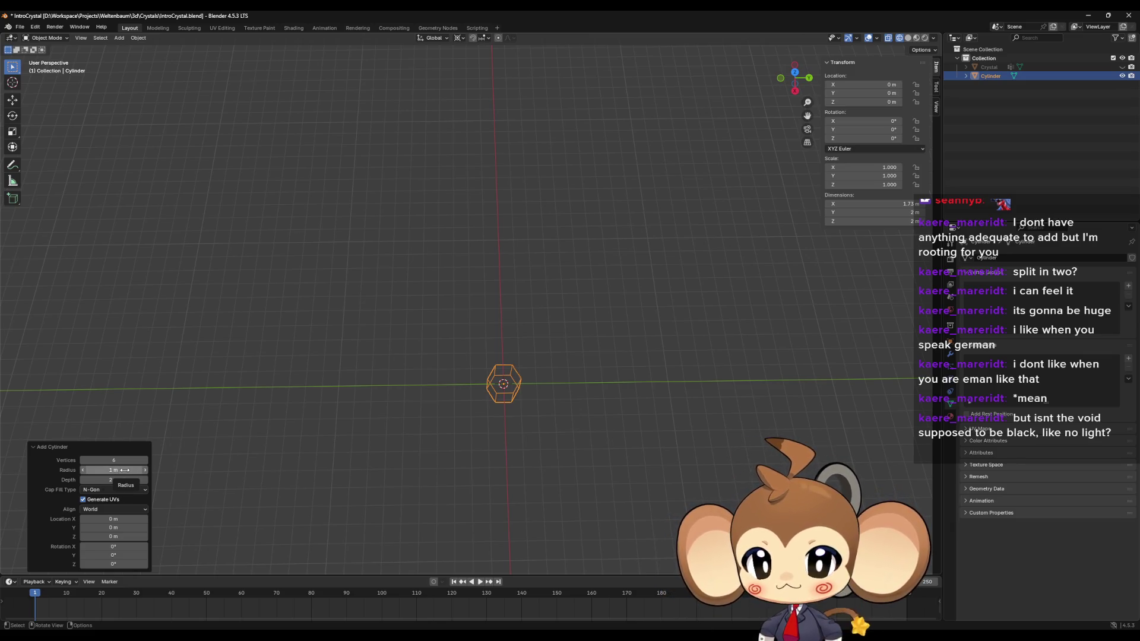
click(124, 470)
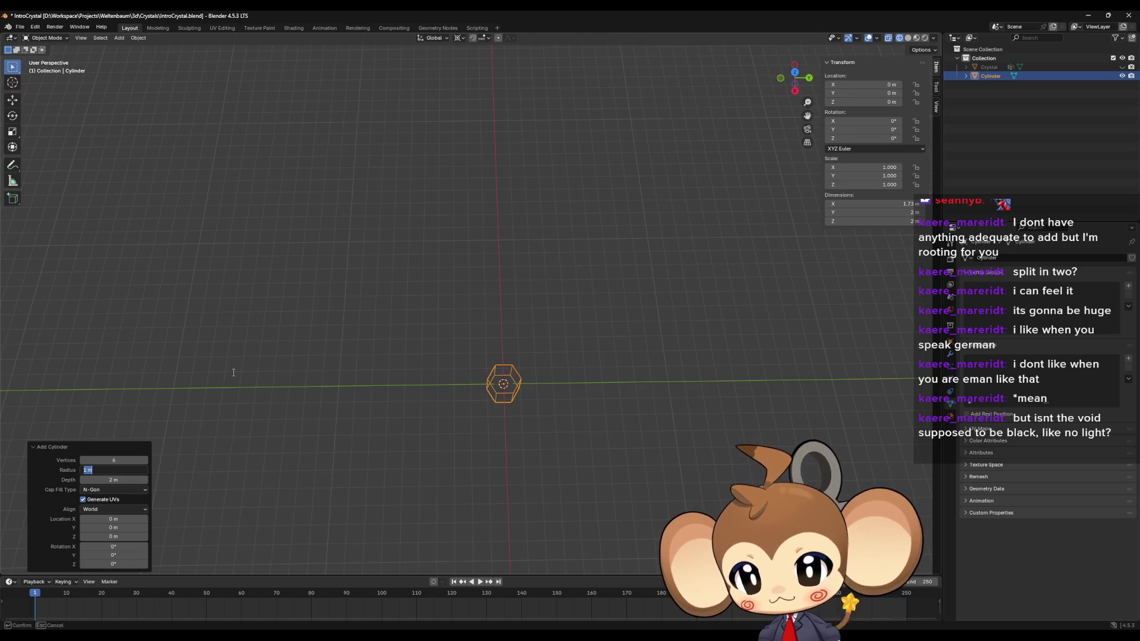
text(8)
key(Return)
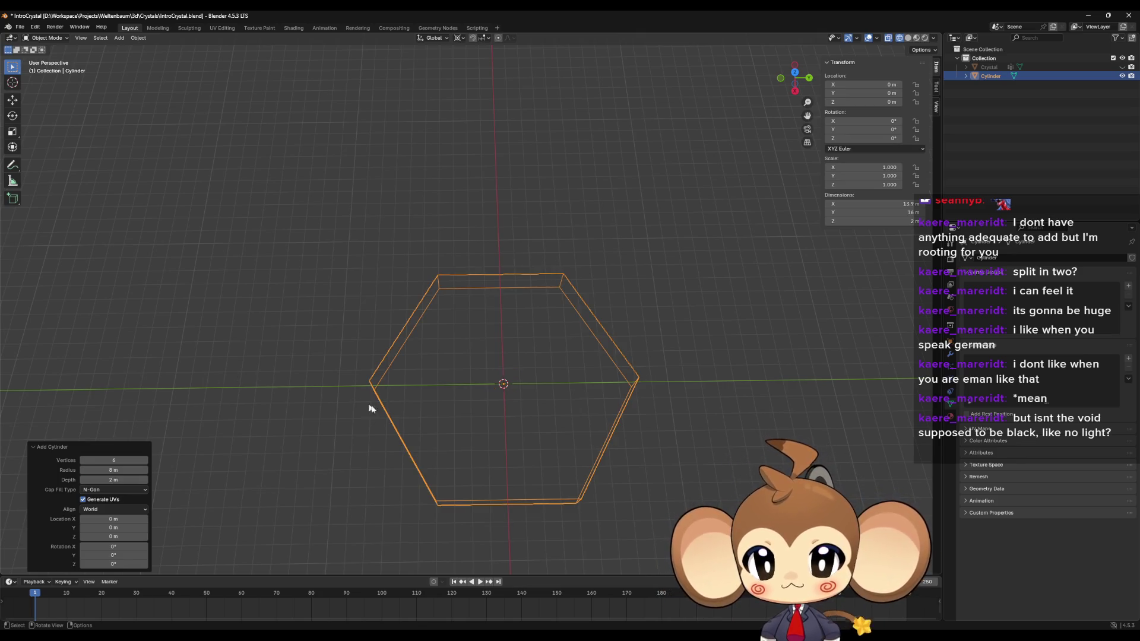
Step: Set the cylinder's depth to 16 m and view it from an elevated angle
drag(369, 408, 216, 466)
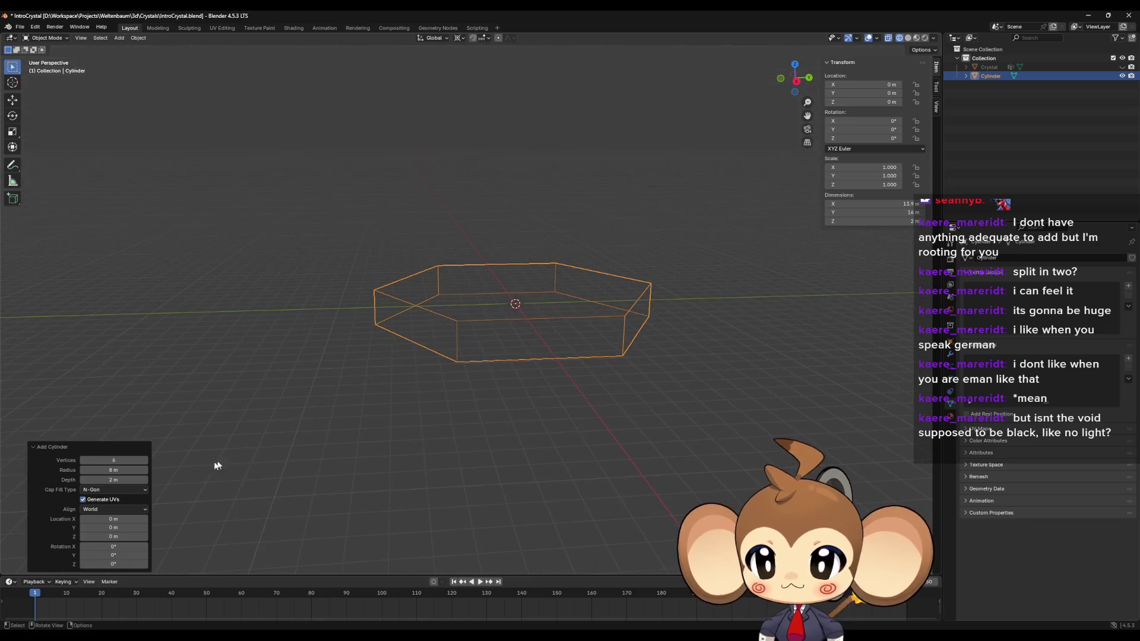
click(125, 482)
text(8)
key(Return)
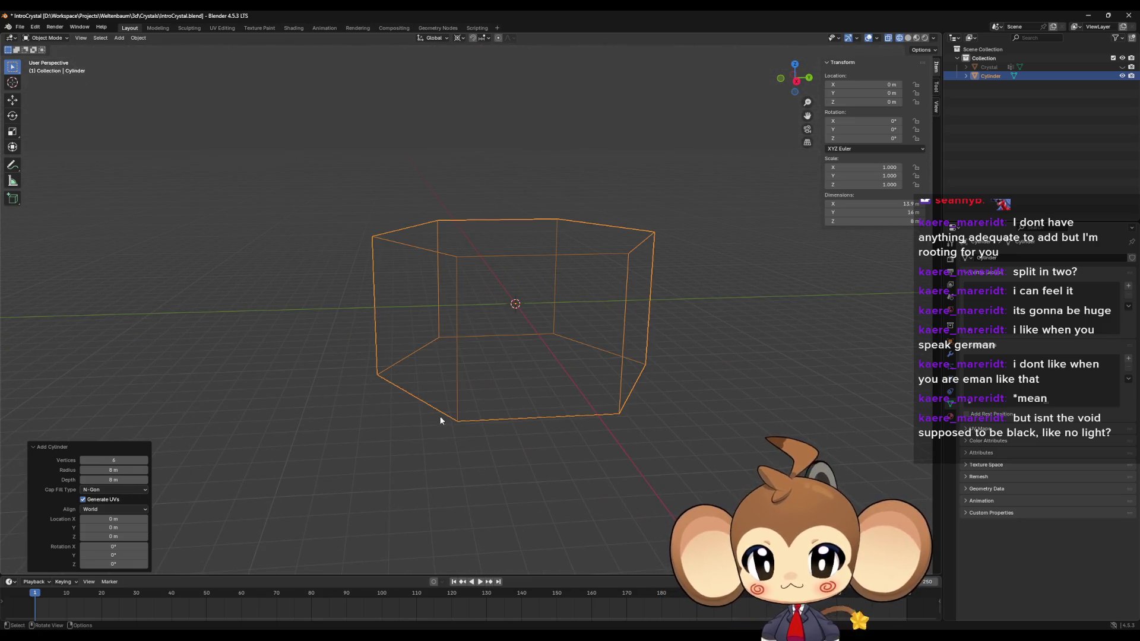
drag(439, 415, 412, 410)
click(111, 479)
text(16)
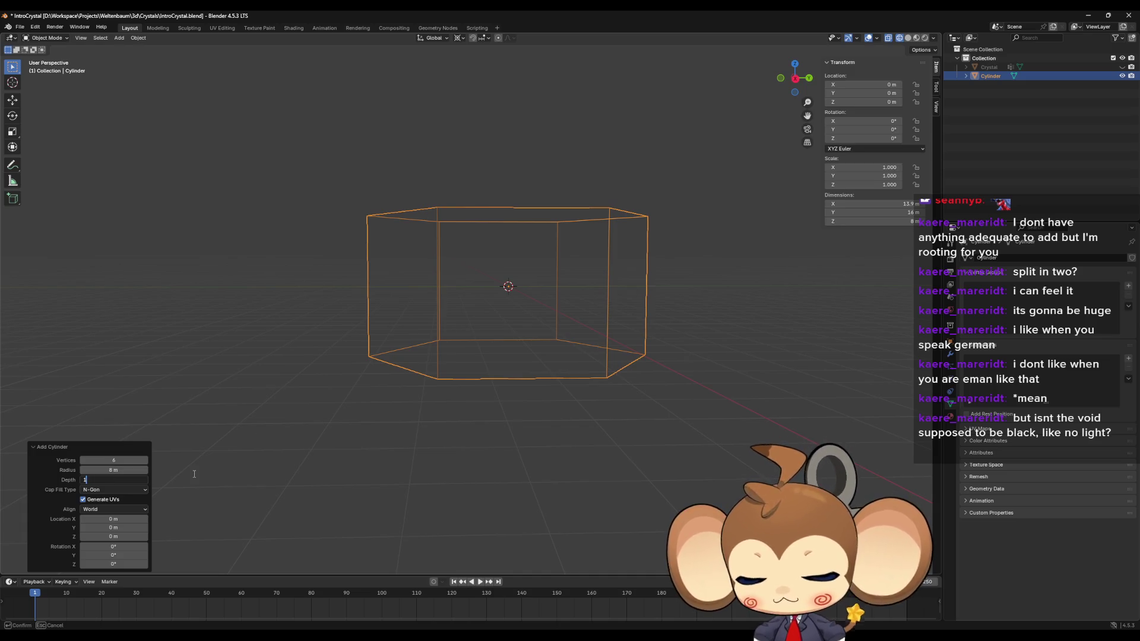
key(Return)
scroll(475, 469, down, 4)
mouse_move(492, 451)
mouse_down()
mouse_move(508, 357)
mouse_move(593, 425)
mouse_move(595, 447)
mouse_move(596, 357)
mouse_move(580, 304)
mouse_up()
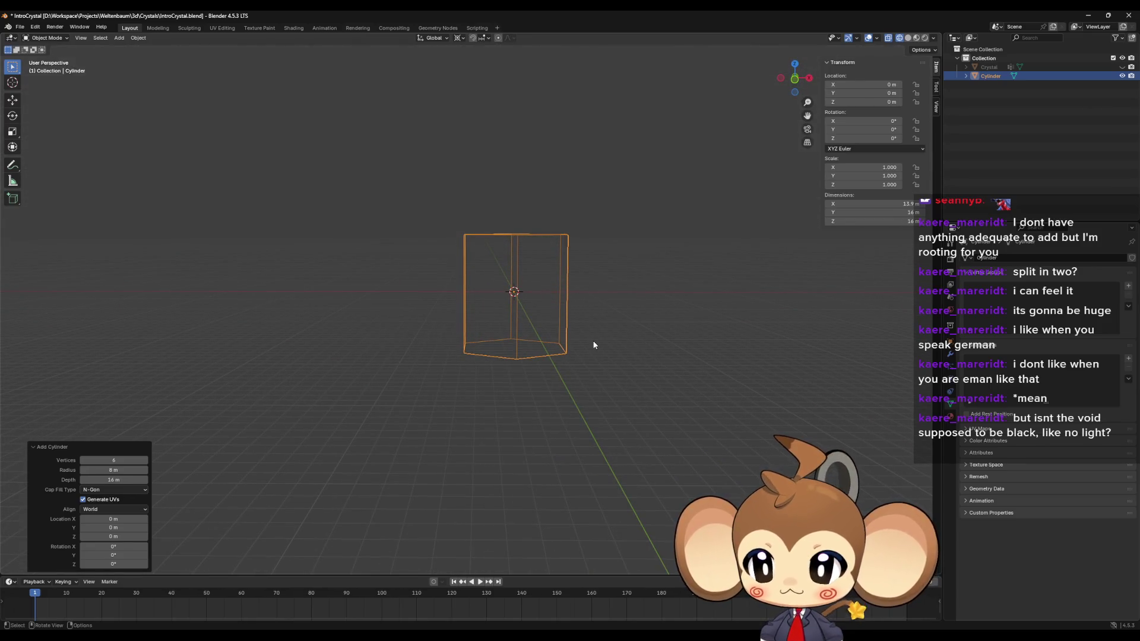
mouse_move(596, 343)
mouse_down()
mouse_move(554, 382)
mouse_move(558, 349)
mouse_up()
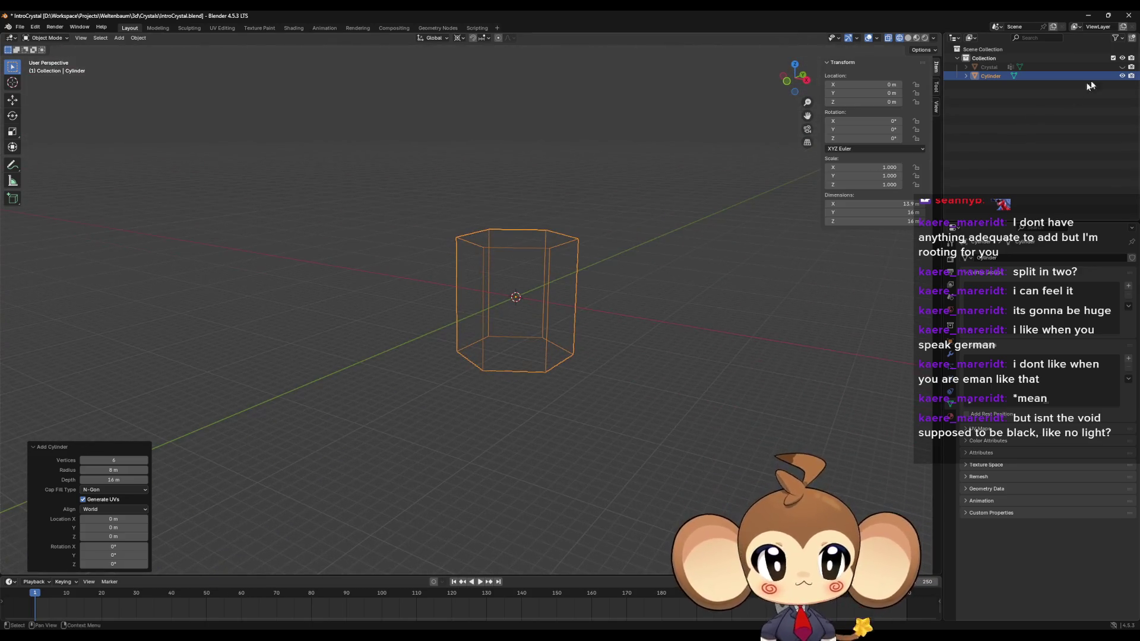
Step: Show the Crystal object again and delete the old cylinder
click(1122, 67)
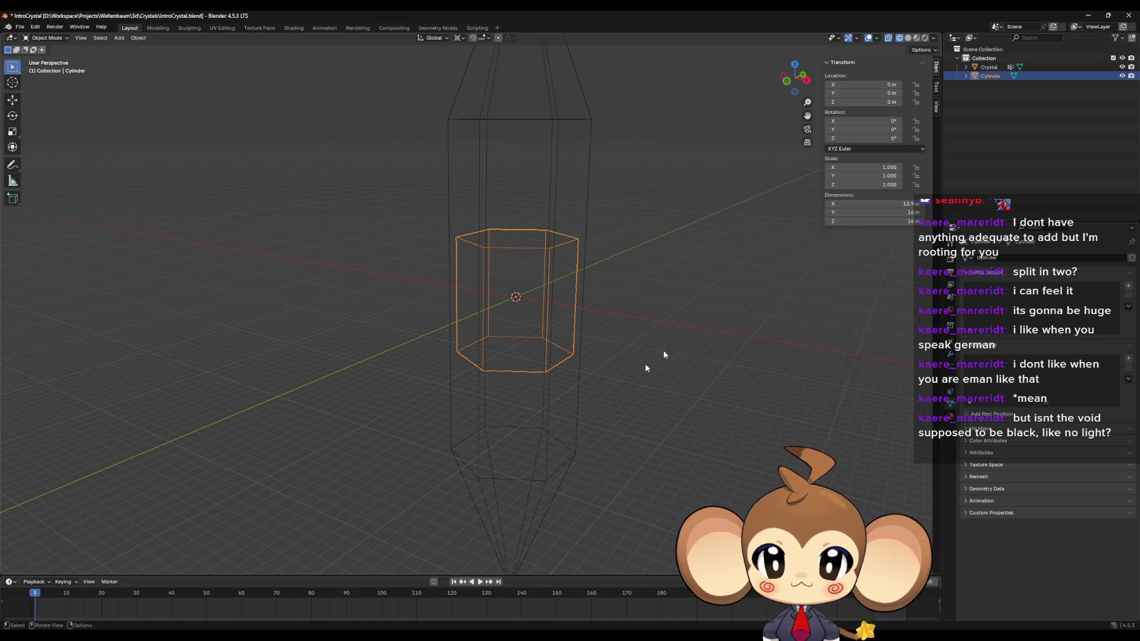
mouse_move(664, 351)
mouse_down()
mouse_move(629, 374)
mouse_move(614, 431)
mouse_up()
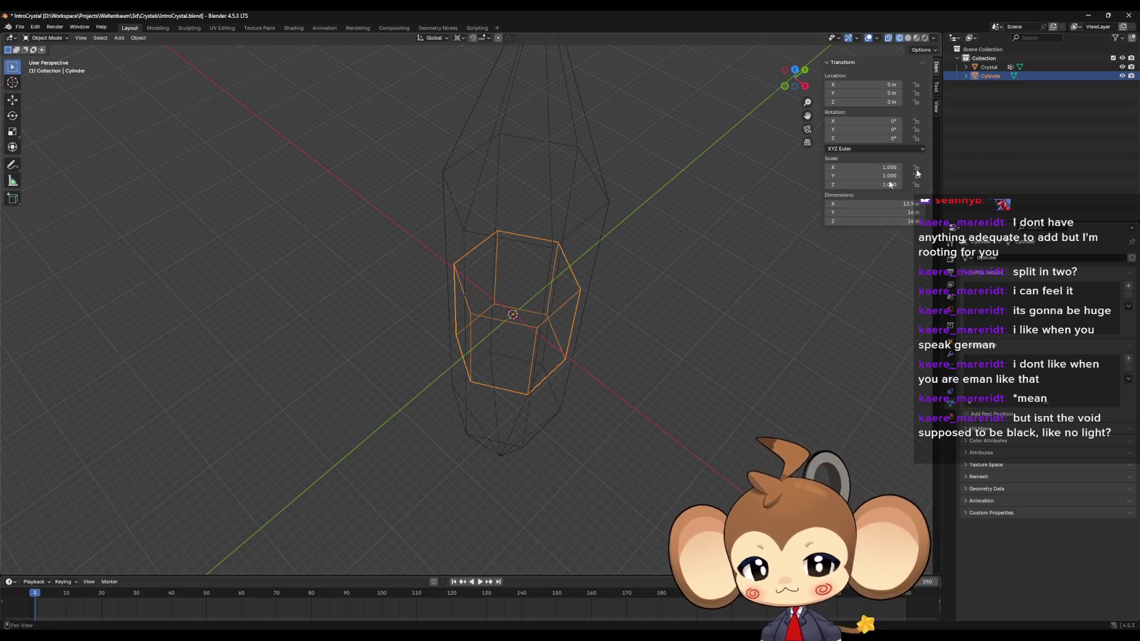
key(Delete)
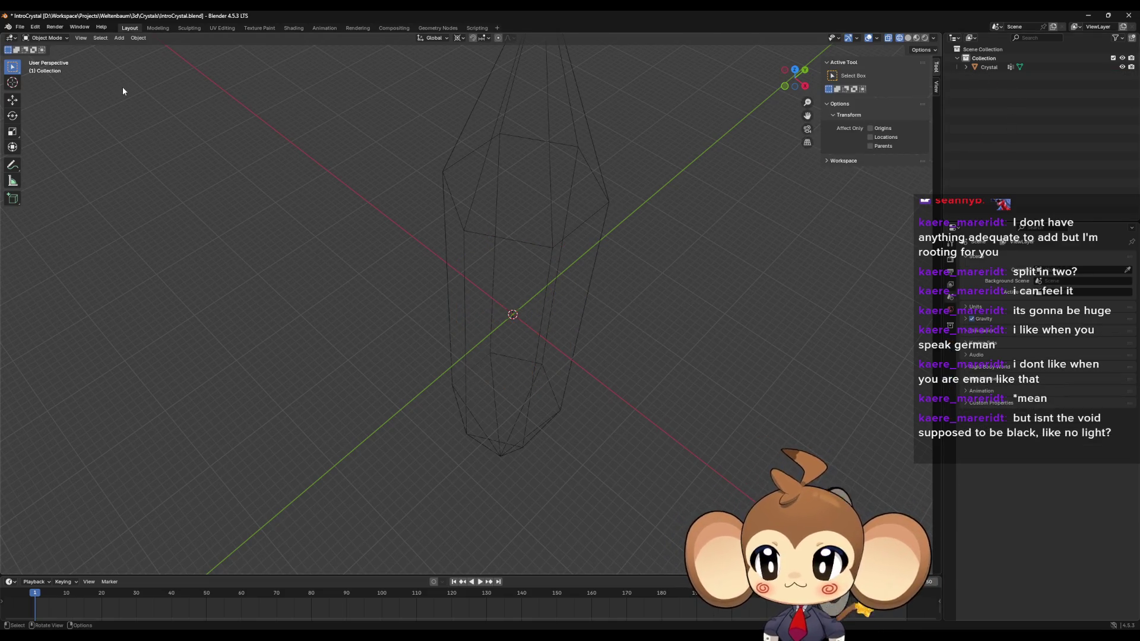
Step: Add a fresh mesh cylinder at the origin
click(119, 38)
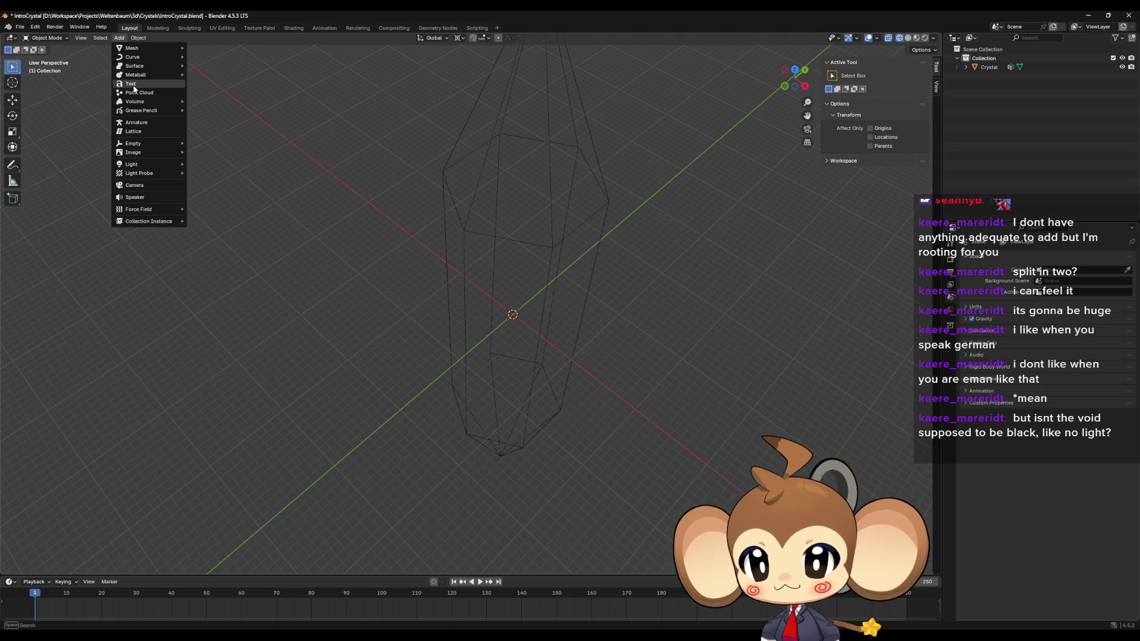
mouse_move(136, 48)
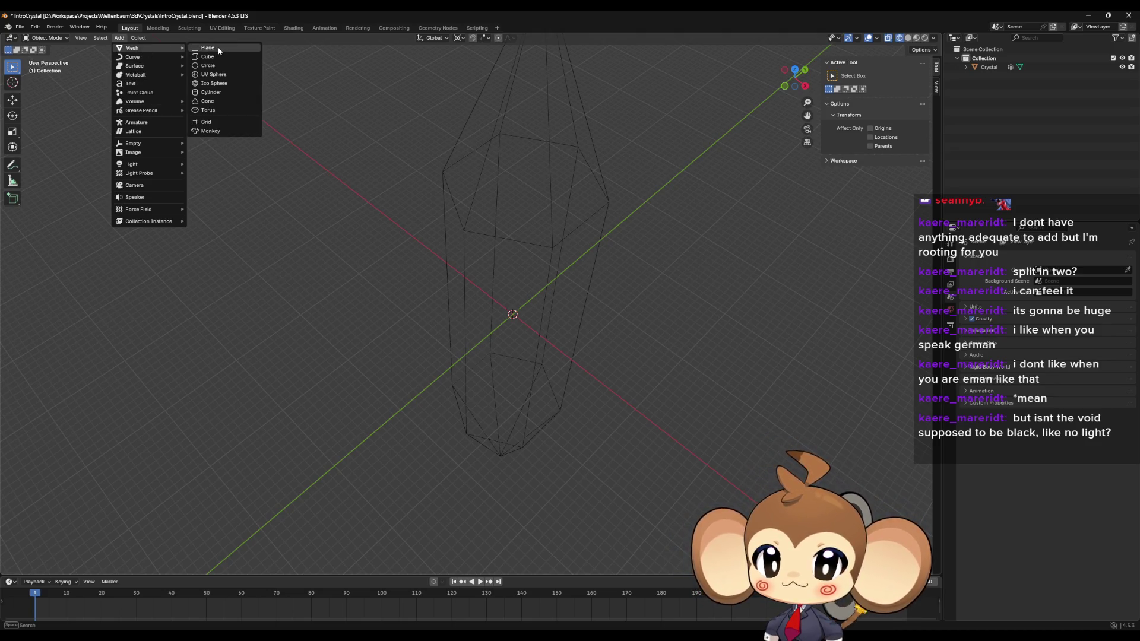
click(209, 92)
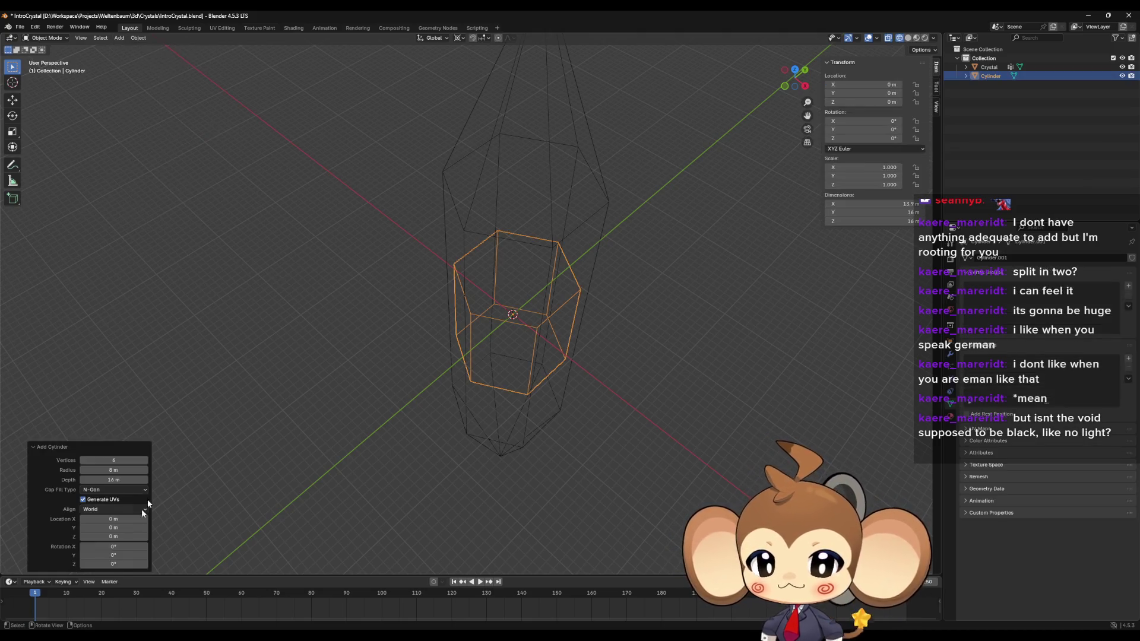
Step: Set the new cylinder's radius to 10 m and depth to 20 m, then view it from the back
click(113, 469)
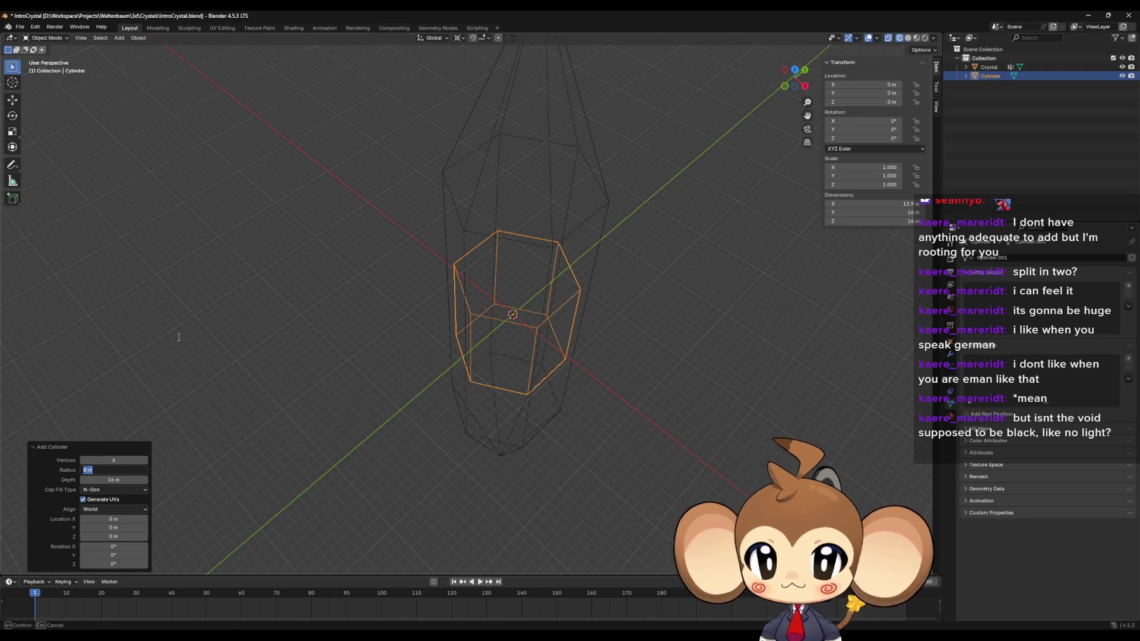
text(10)
key(Return)
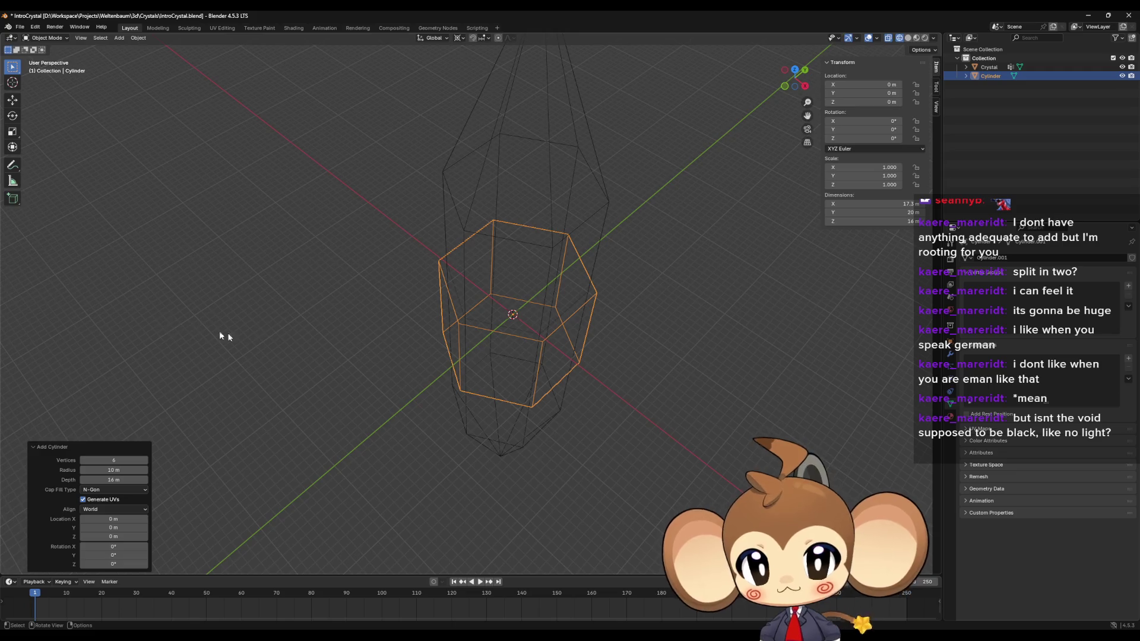
mouse_move(219, 330)
mouse_down()
mouse_move(448, 344)
mouse_move(471, 361)
mouse_move(476, 270)
mouse_move(479, 279)
mouse_up()
click(120, 480)
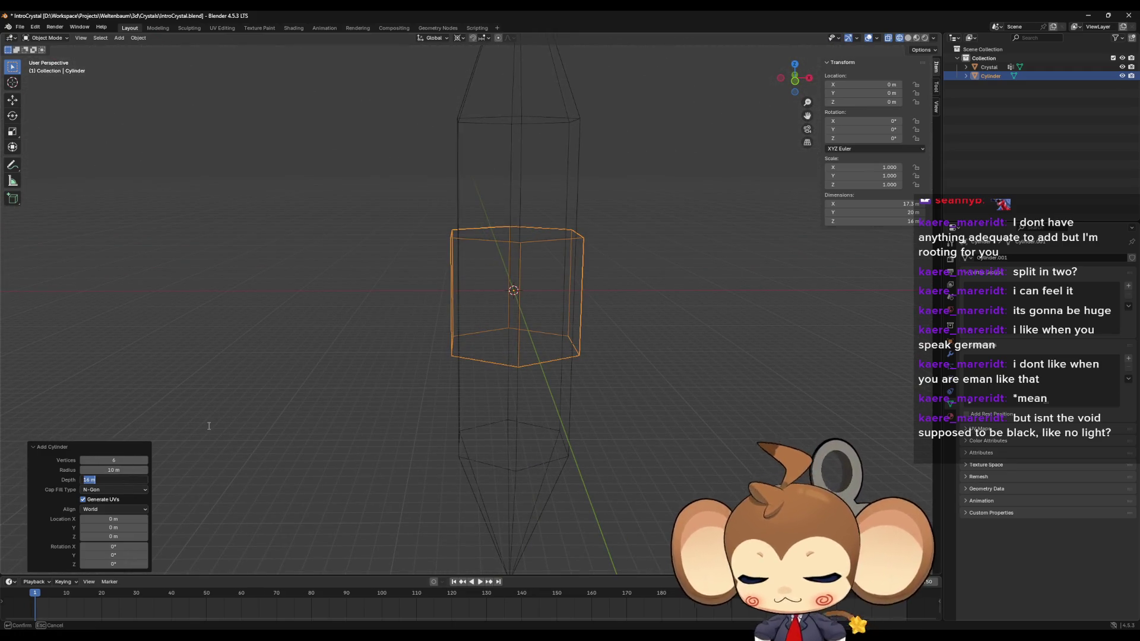
text(20)
key(Return)
drag(311, 371, 397, 311)
click(796, 79)
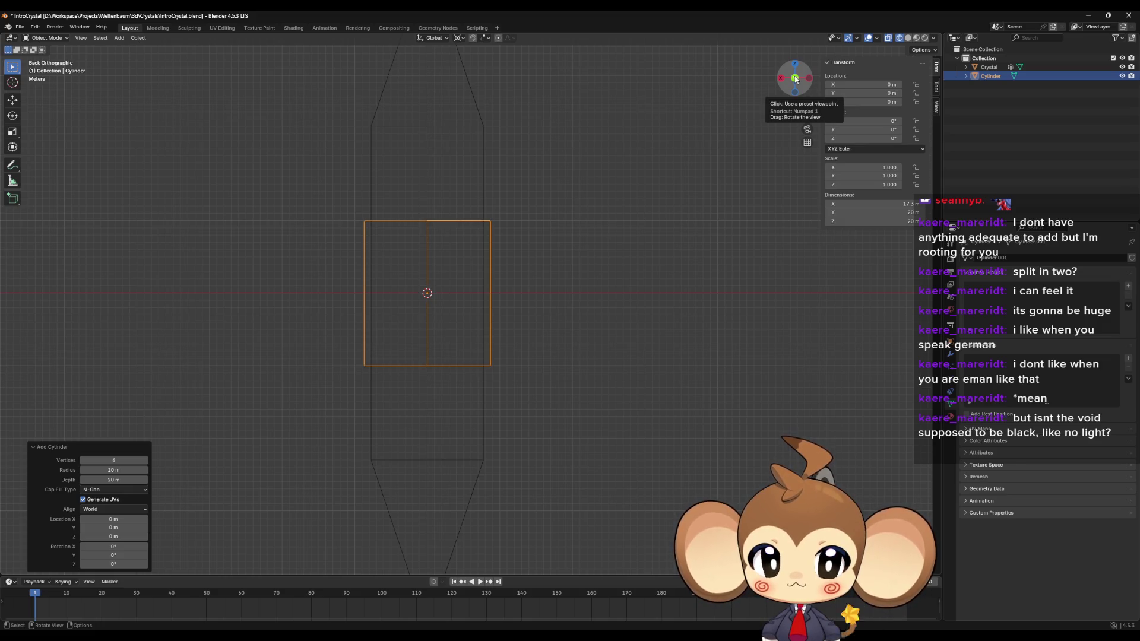
Step: Check the cylinder from top, left and perspective views, then hide Crystal
click(795, 64)
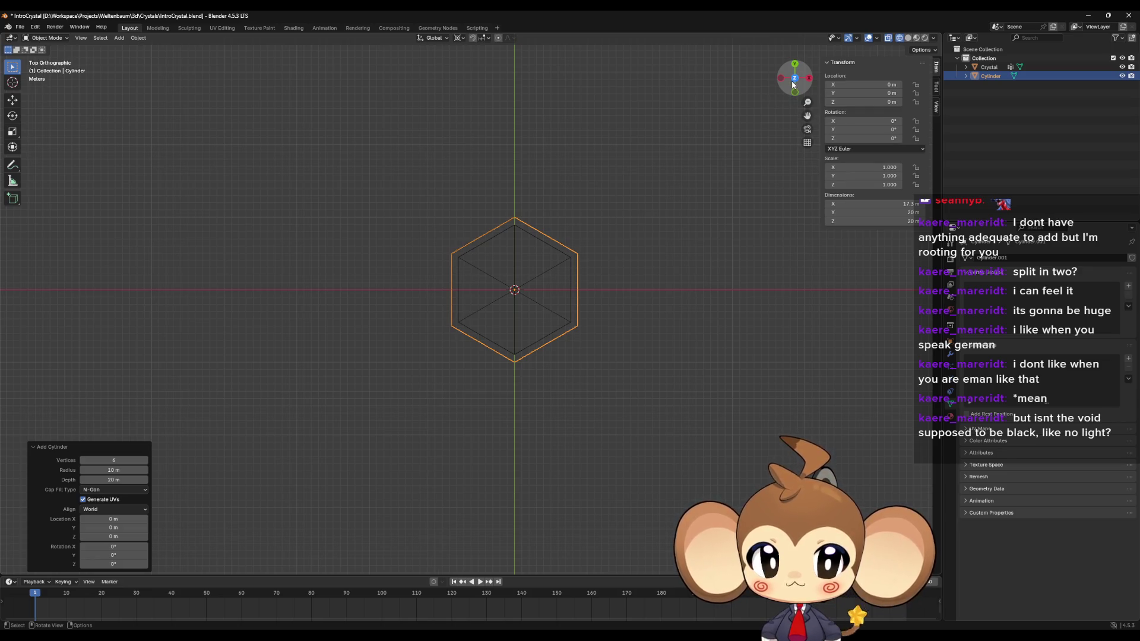
click(782, 81)
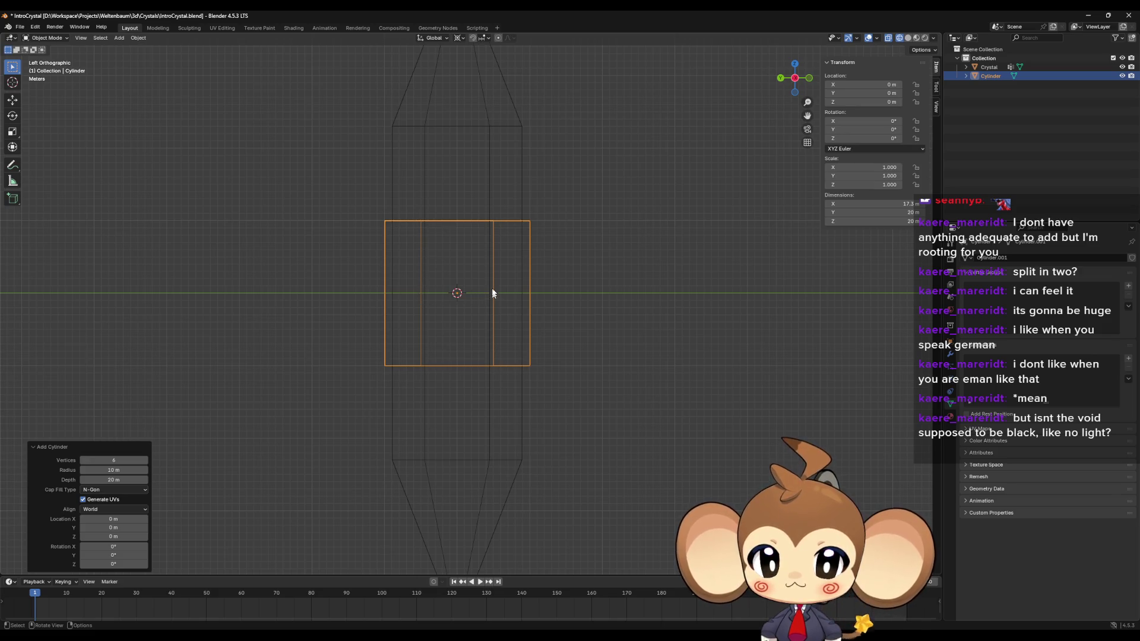
mouse_move(489, 226)
mouse_down()
mouse_move(631, 208)
mouse_move(616, 254)
mouse_move(550, 244)
mouse_move(535, 226)
mouse_move(554, 300)
mouse_move(582, 259)
mouse_move(634, 267)
mouse_move(643, 319)
mouse_move(628, 333)
mouse_move(622, 309)
mouse_up()
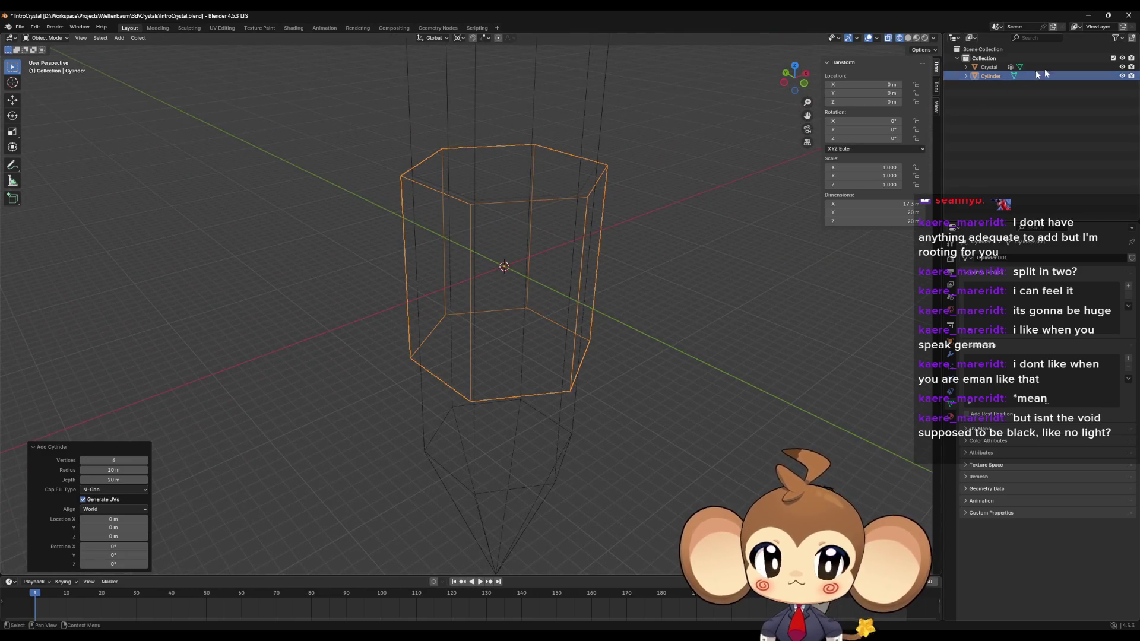
click(1122, 67)
Step: In Edit Mode, merge the cylinder's six top vertices at center and raise that point to Z 20 m
key(Tab)
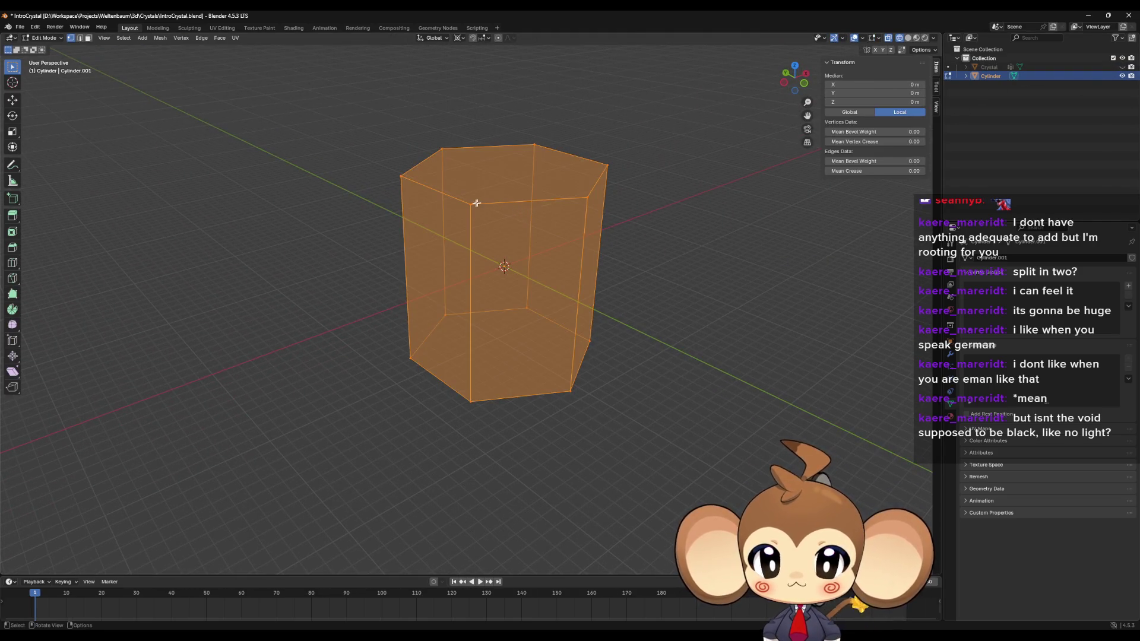
click(496, 209)
mouse_move(504, 212)
mouse_down()
mouse_move(499, 191)
mouse_move(534, 188)
mouse_move(509, 216)
mouse_move(457, 199)
mouse_up()
shift+click(407, 178)
shift+click(464, 120)
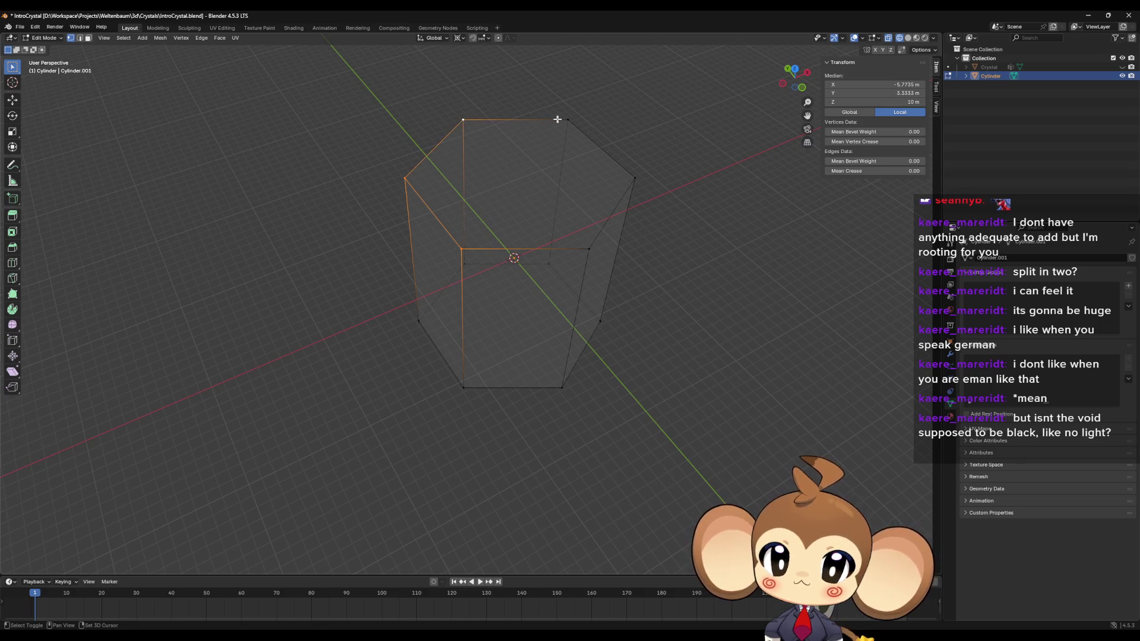
shift+click(569, 120)
shift+click(636, 178)
shift+click(586, 245)
drag(649, 234, 634, 208)
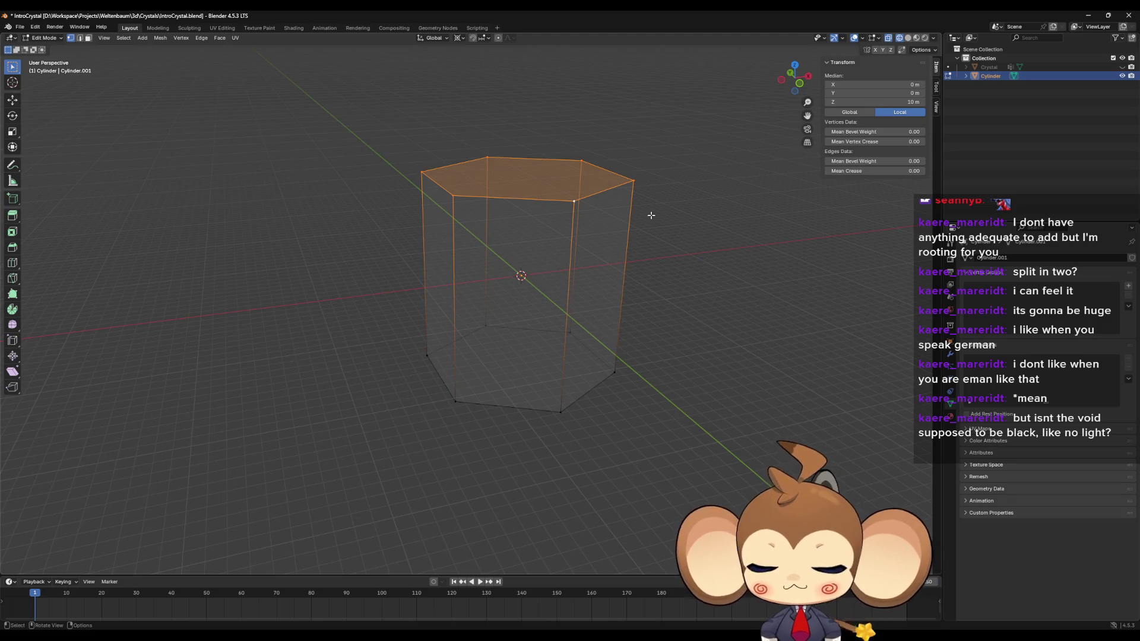
key(e)
key(Escape)
key(m)
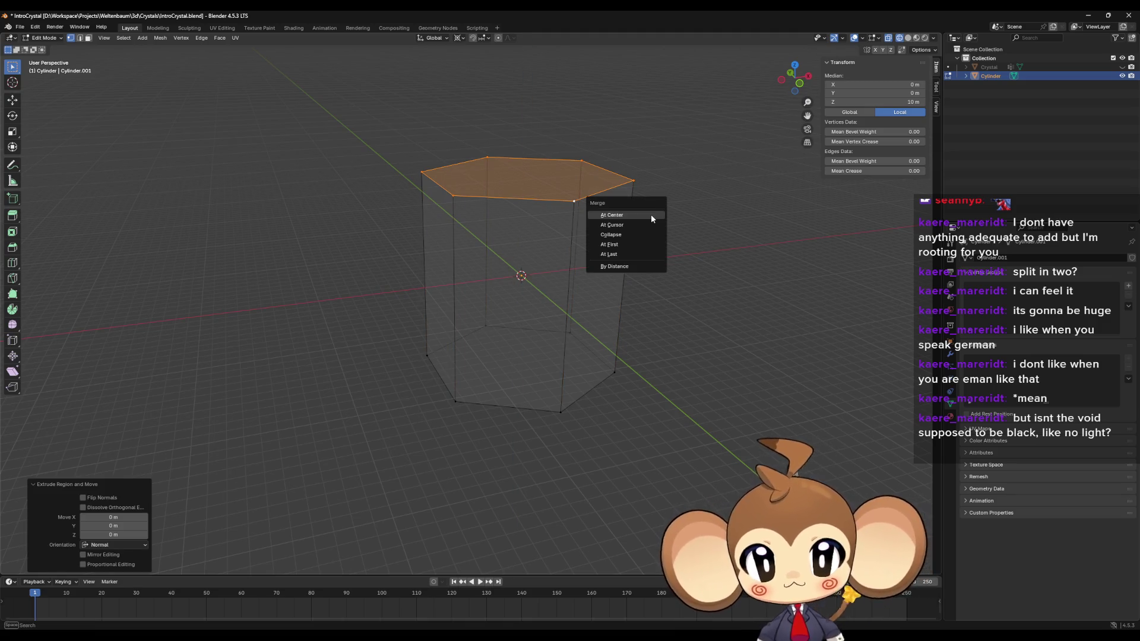
click(646, 215)
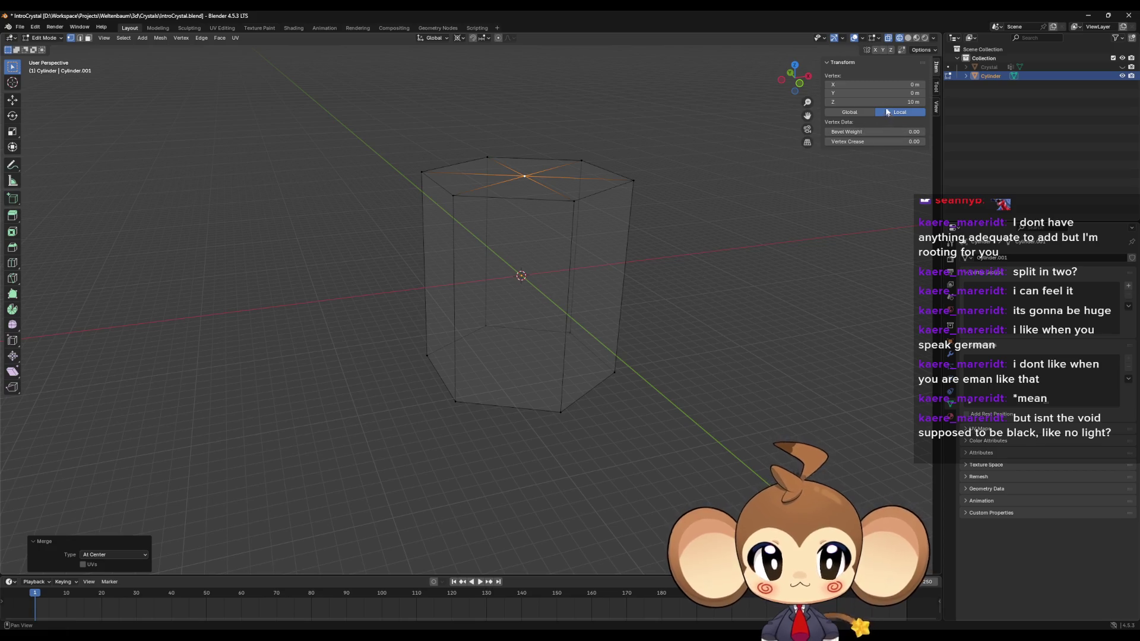
click(899, 102)
text(20)
key(Return)
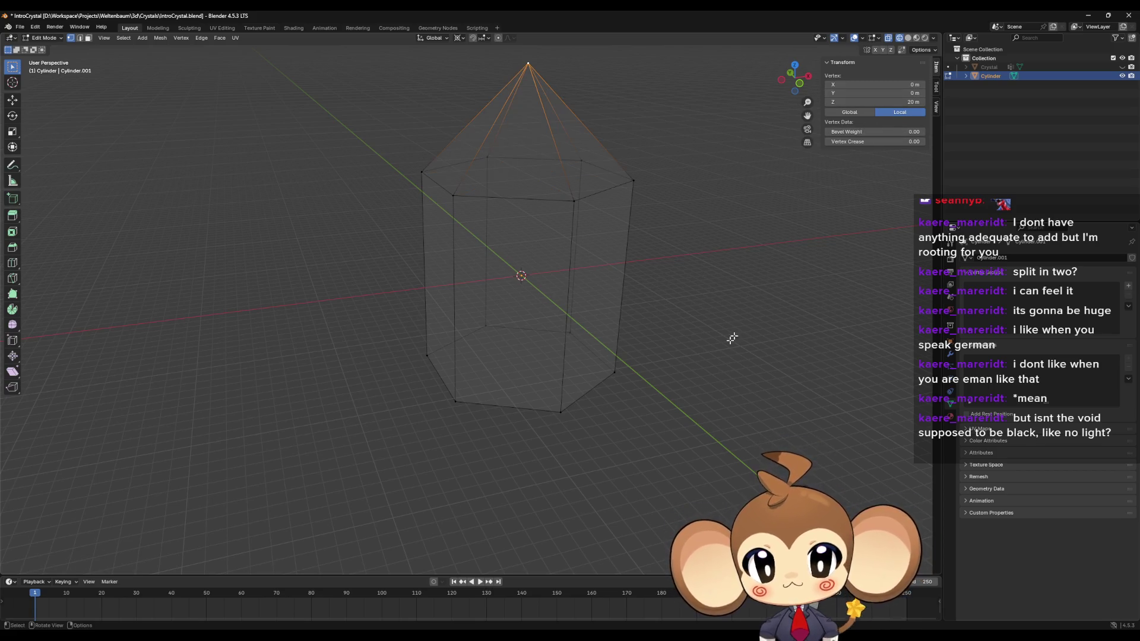
Step: Merge the six bottom vertices at center and lower them into a point at Z −20 m
drag(394, 300, 761, 415)
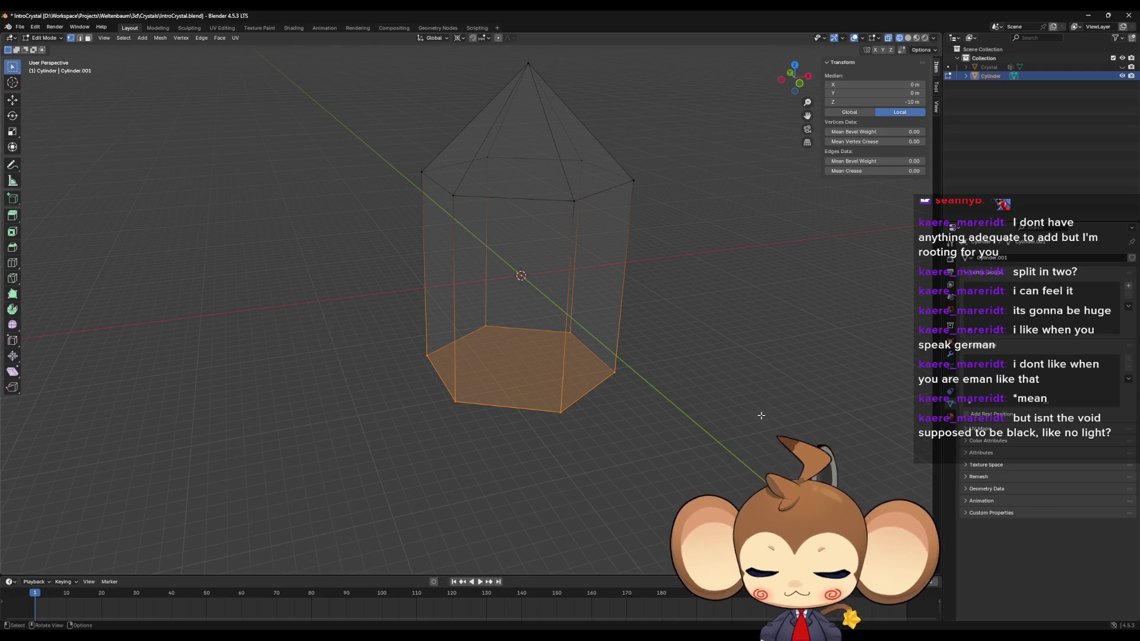
key(e)
key(Escape)
key(m)
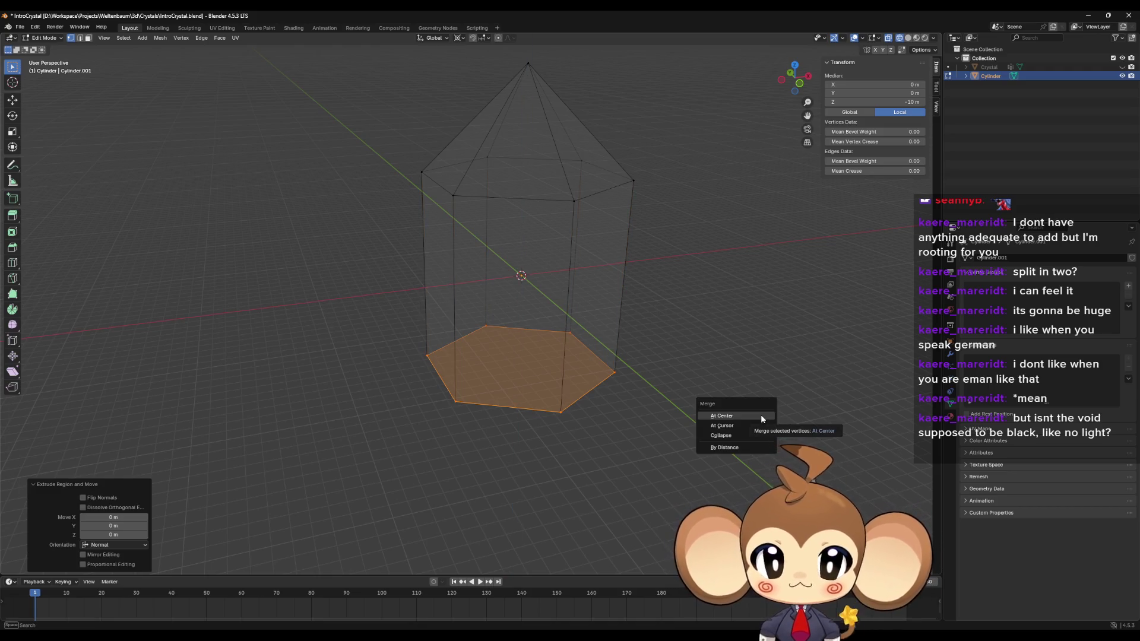
click(760, 417)
drag(913, 103, 912, 102)
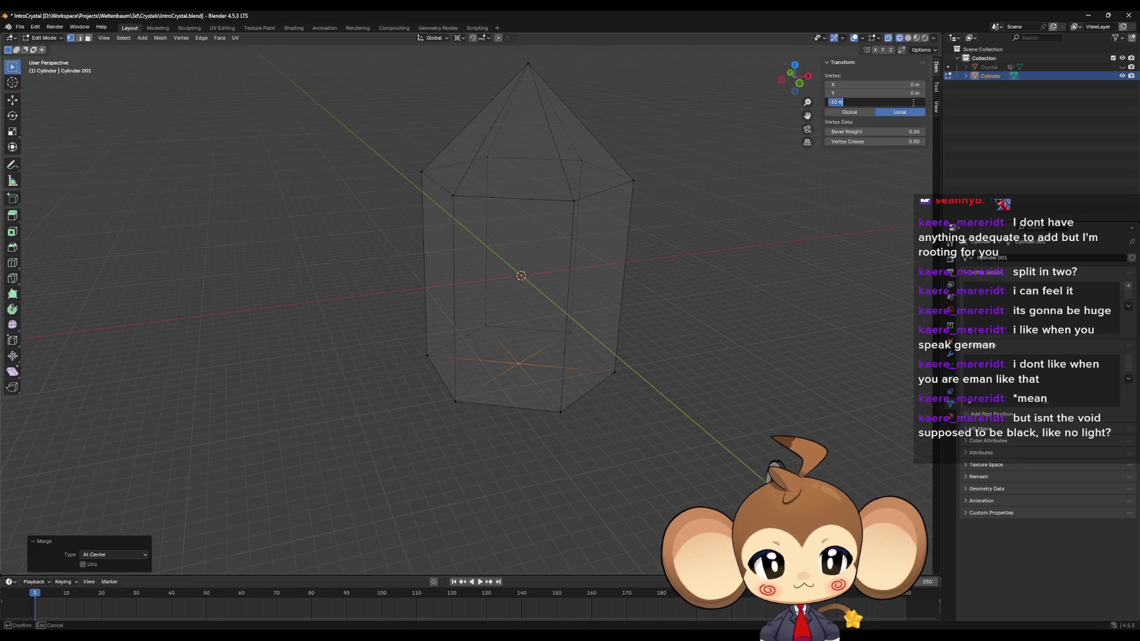
click(758, 321)
scroll(758, 320, down, 5)
mouse_move(758, 321)
mouse_down()
mouse_move(685, 367)
mouse_move(685, 394)
mouse_up()
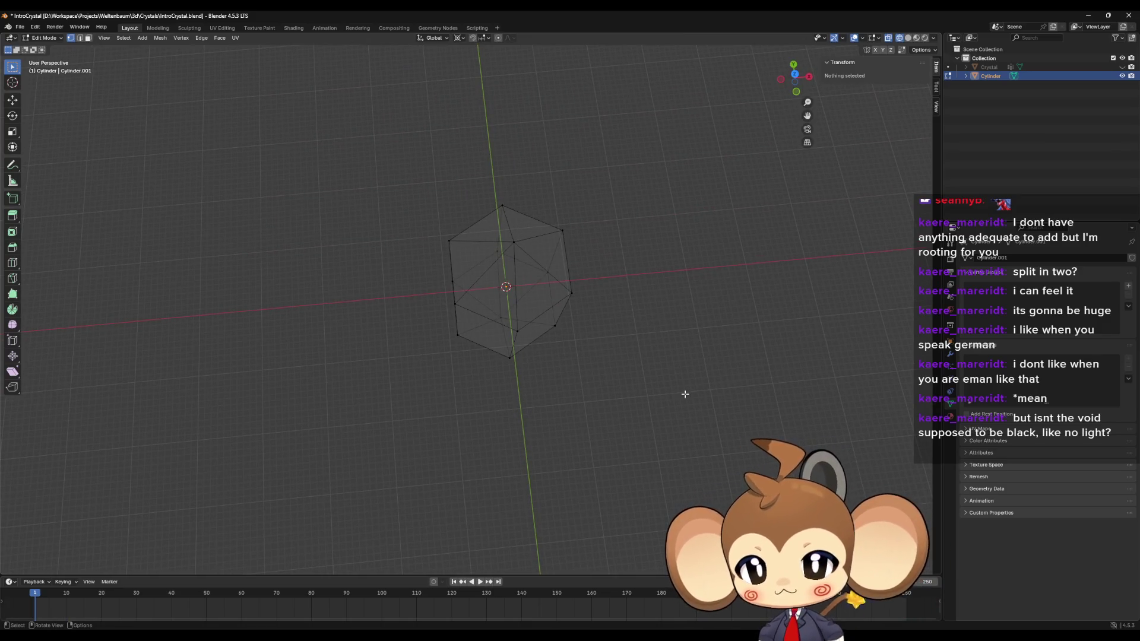
Step: Select an edge on the crystal and enable Edge Length in the edit-mode overlays
mouse_move(685, 394)
mouse_down()
mouse_move(665, 374)
mouse_move(743, 315)
mouse_move(677, 274)
mouse_move(741, 308)
mouse_move(659, 353)
mouse_move(659, 332)
mouse_up()
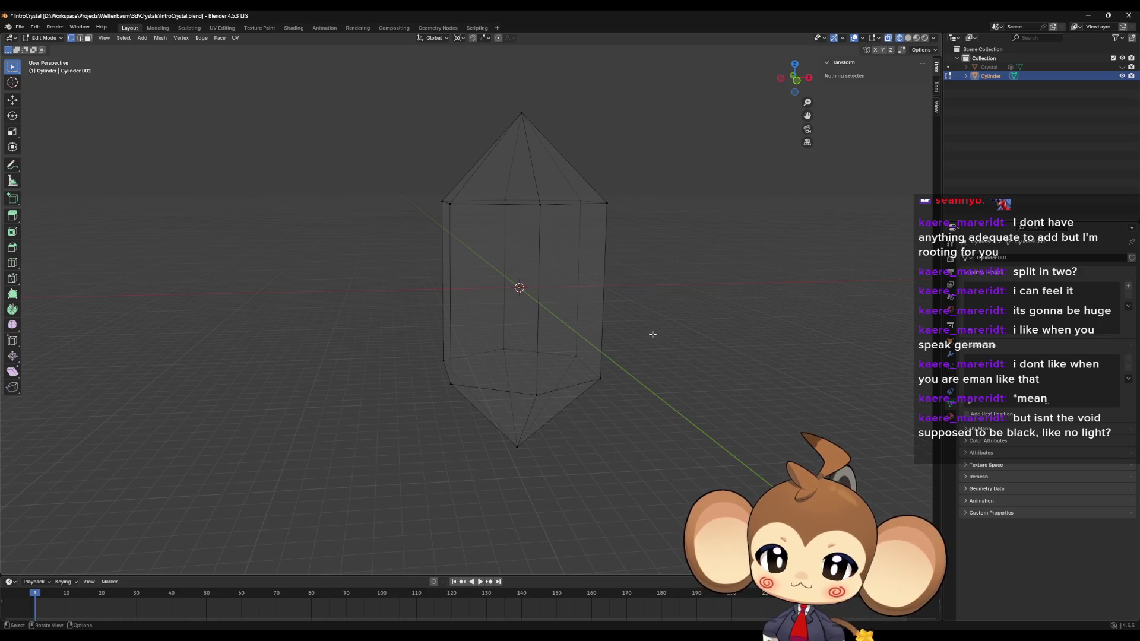
mouse_move(626, 297)
mouse_down()
mouse_move(617, 332)
mouse_move(631, 393)
mouse_up()
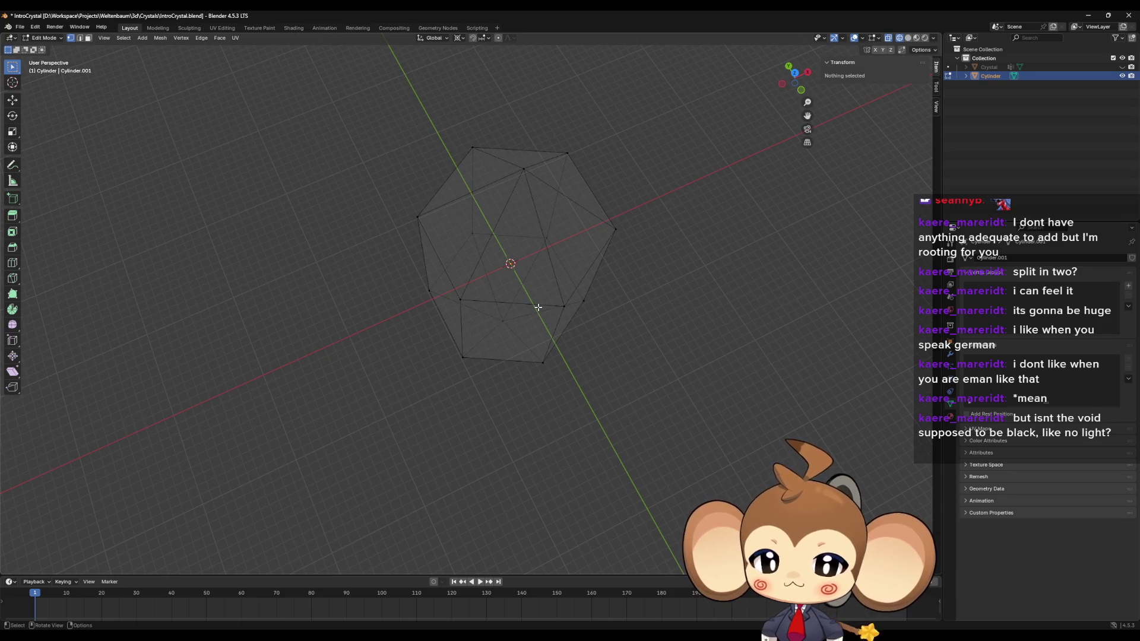
mouse_move(475, 341)
mouse_down()
mouse_move(479, 358)
mouse_move(498, 308)
mouse_move(471, 226)
mouse_up()
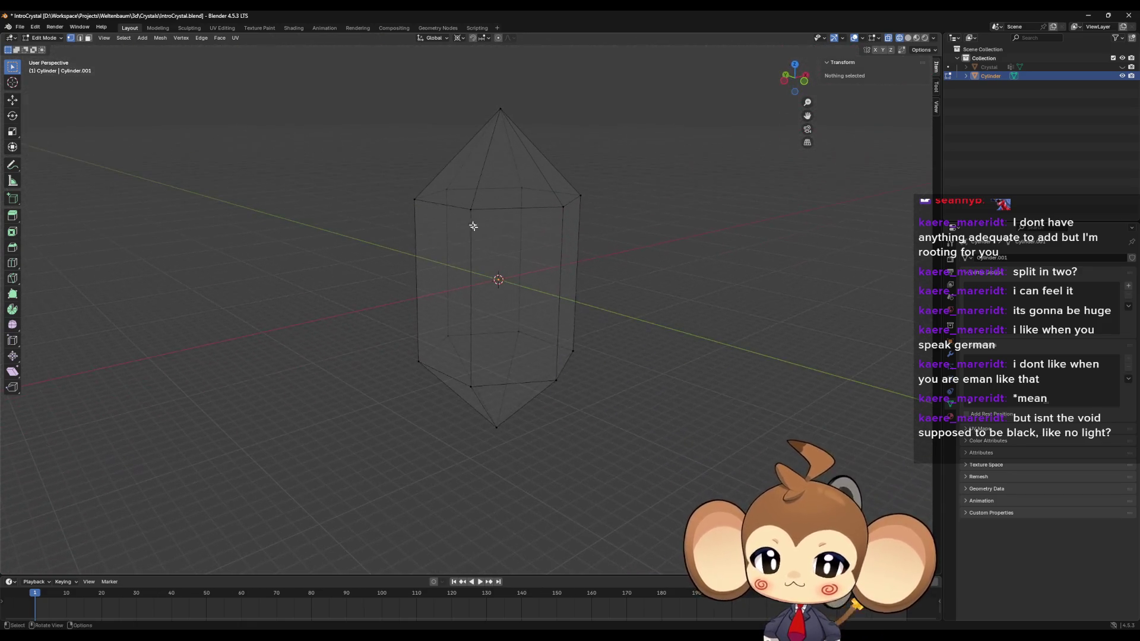
click(472, 212)
shift+click(558, 209)
drag(558, 209, 668, 157)
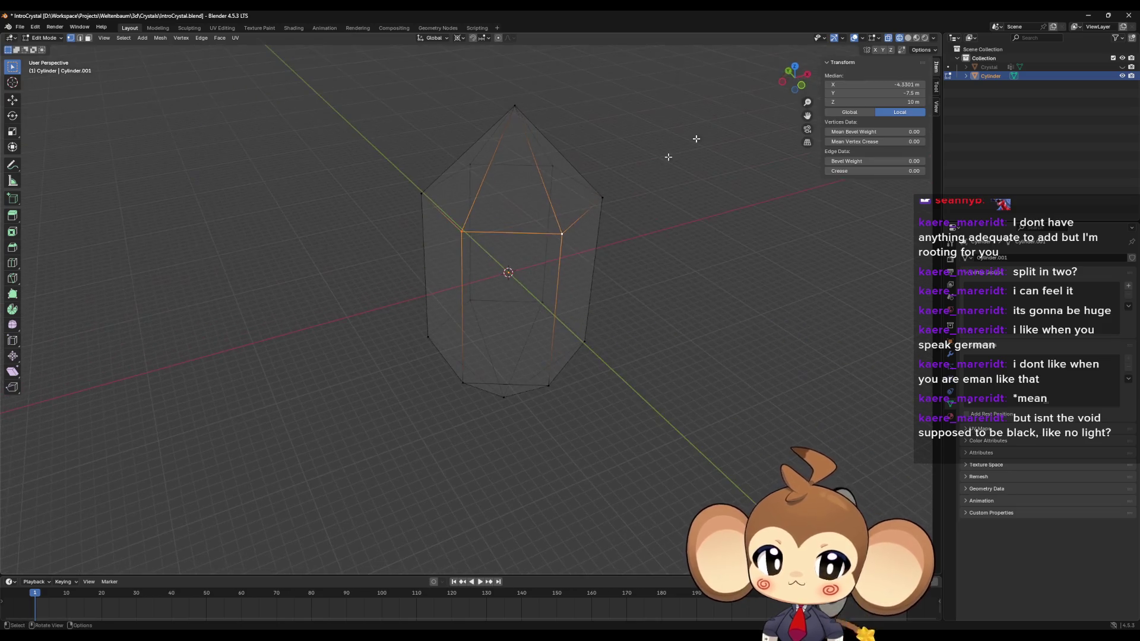
click(842, 38)
click(843, 39)
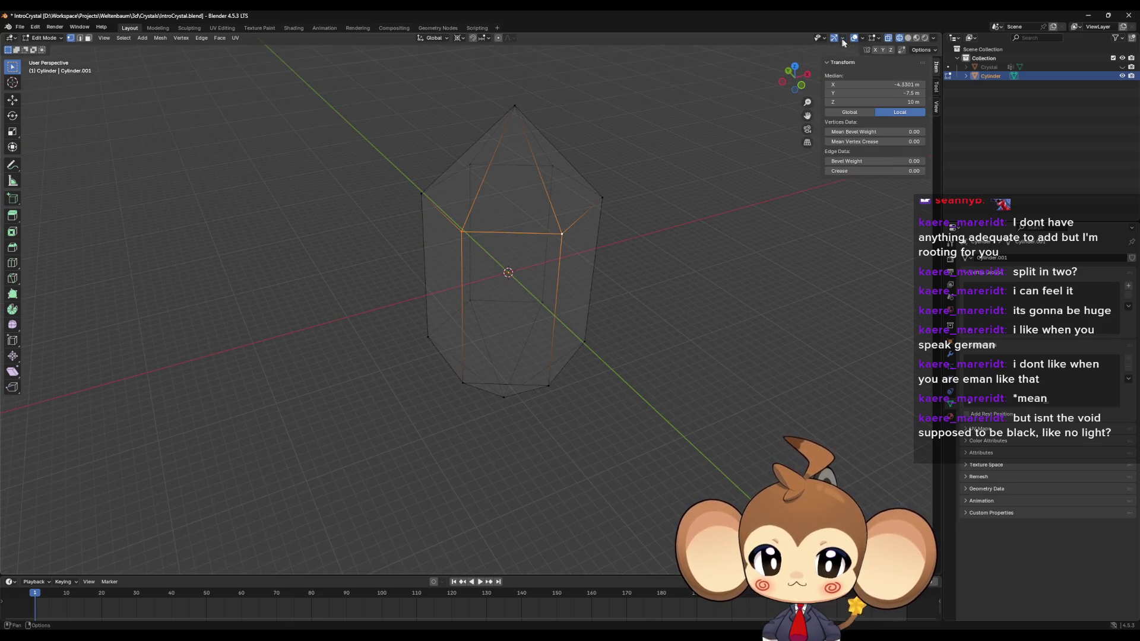
click(863, 38)
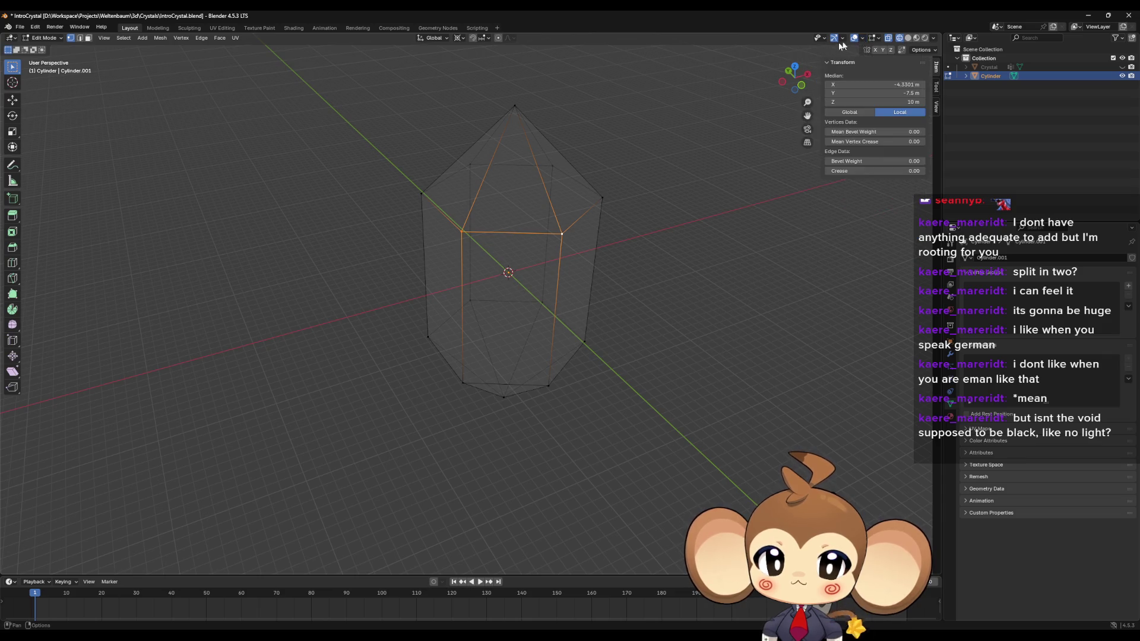
click(878, 38)
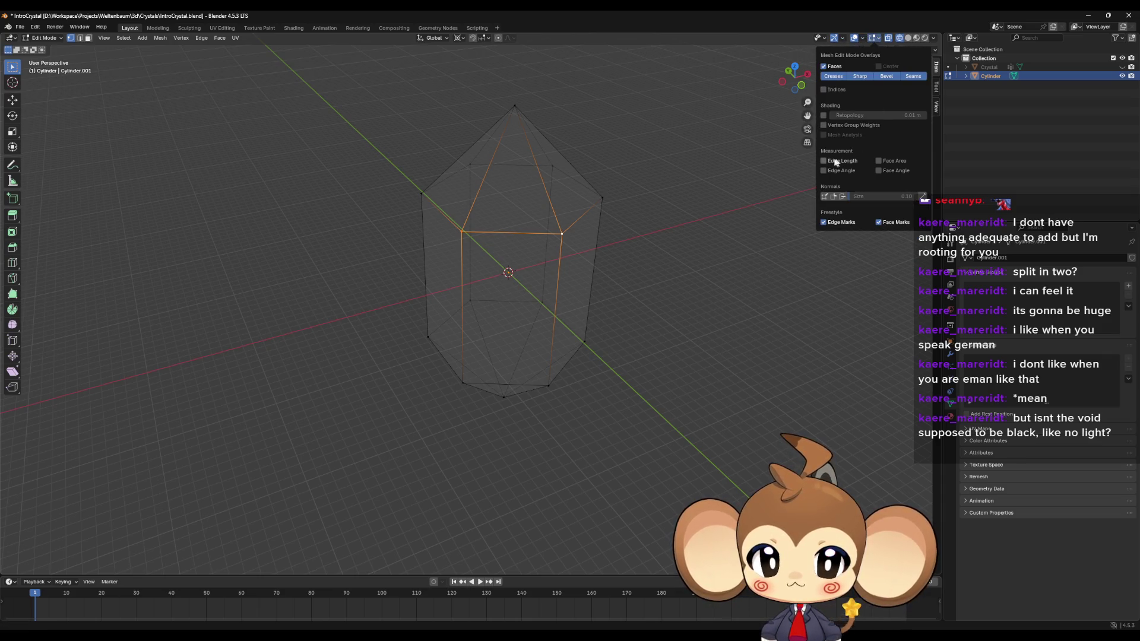
Step: Select more vertices and inspect the crystal from front and top-down views
drag(445, 224, 487, 270)
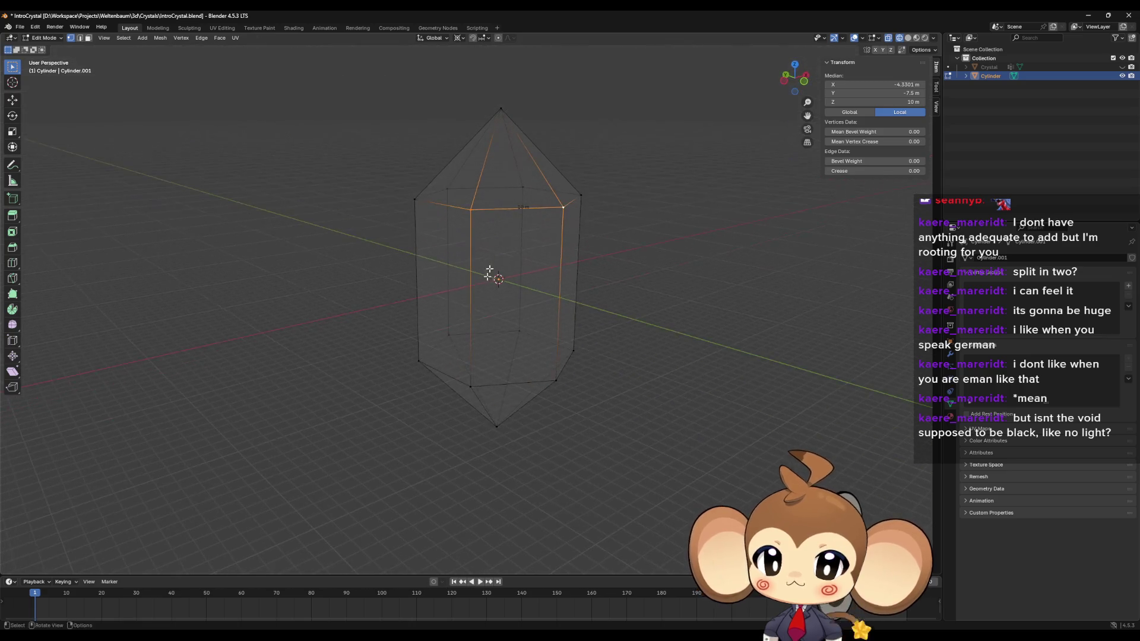
shift+click(473, 386)
shift+click(415, 200)
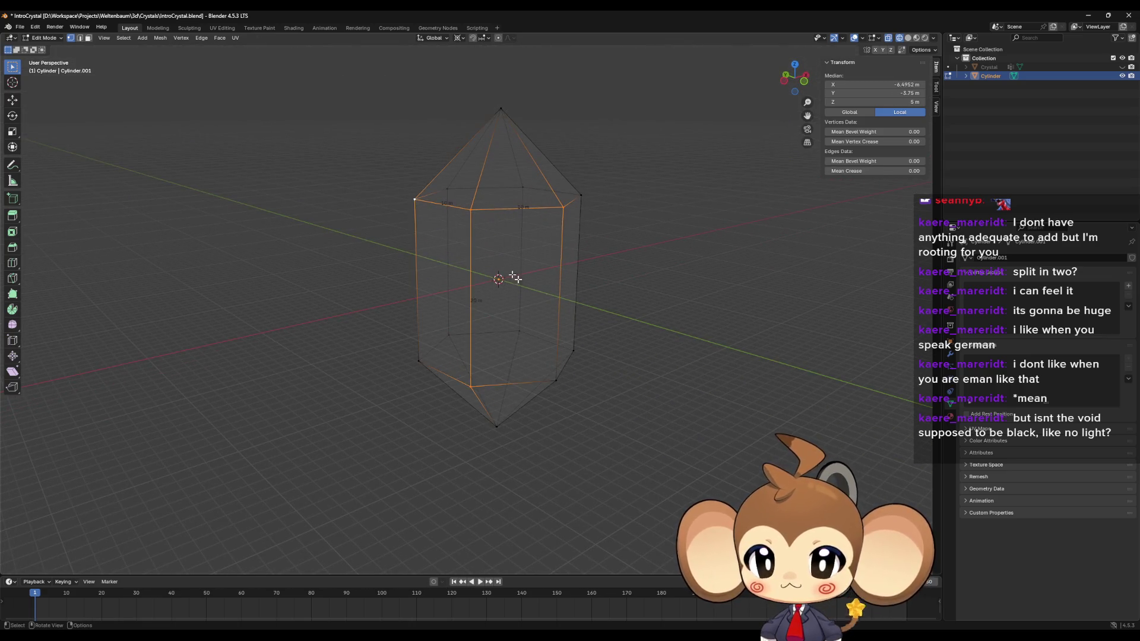
drag(690, 339, 644, 387)
click(645, 384)
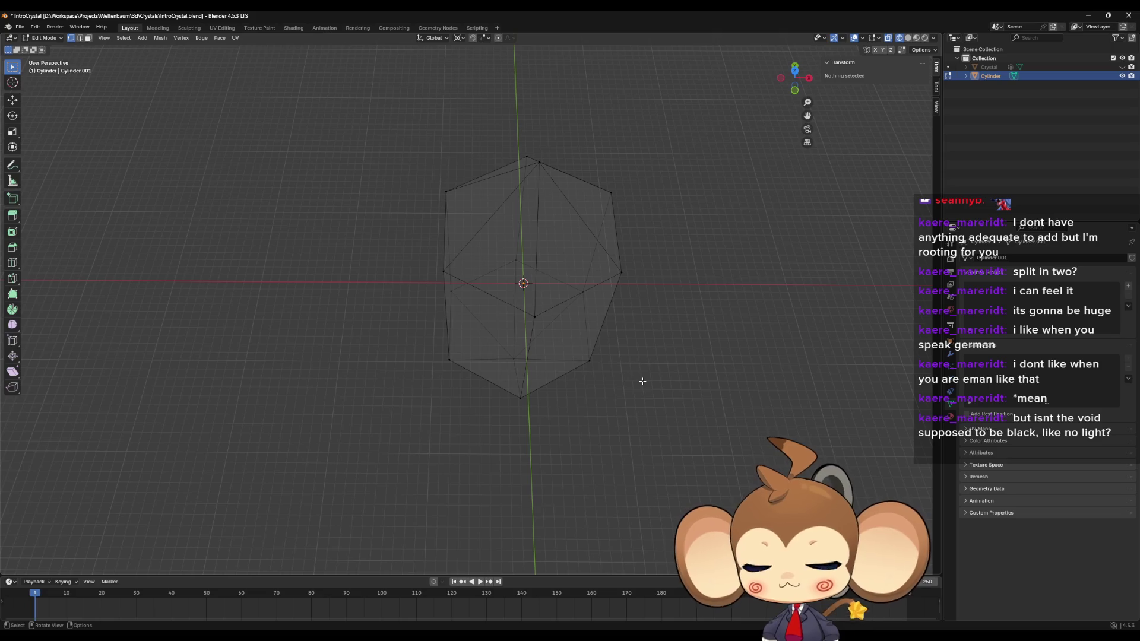
mouse_move(643, 358)
mouse_down()
mouse_move(592, 299)
mouse_move(585, 374)
mouse_move(585, 356)
mouse_up()
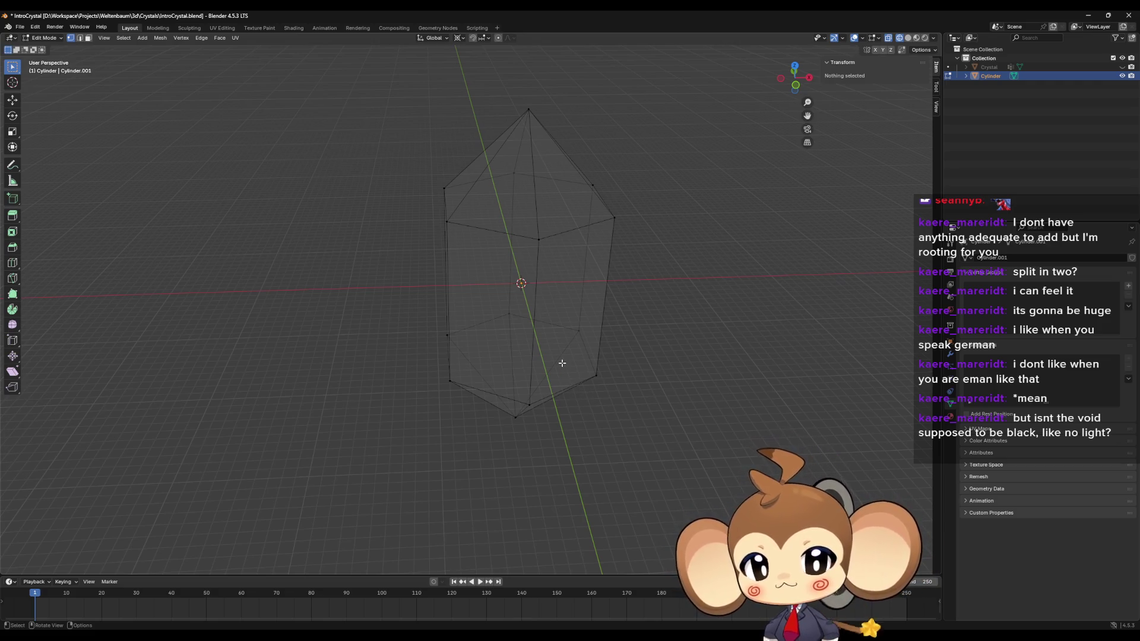
drag(631, 431, 627, 422)
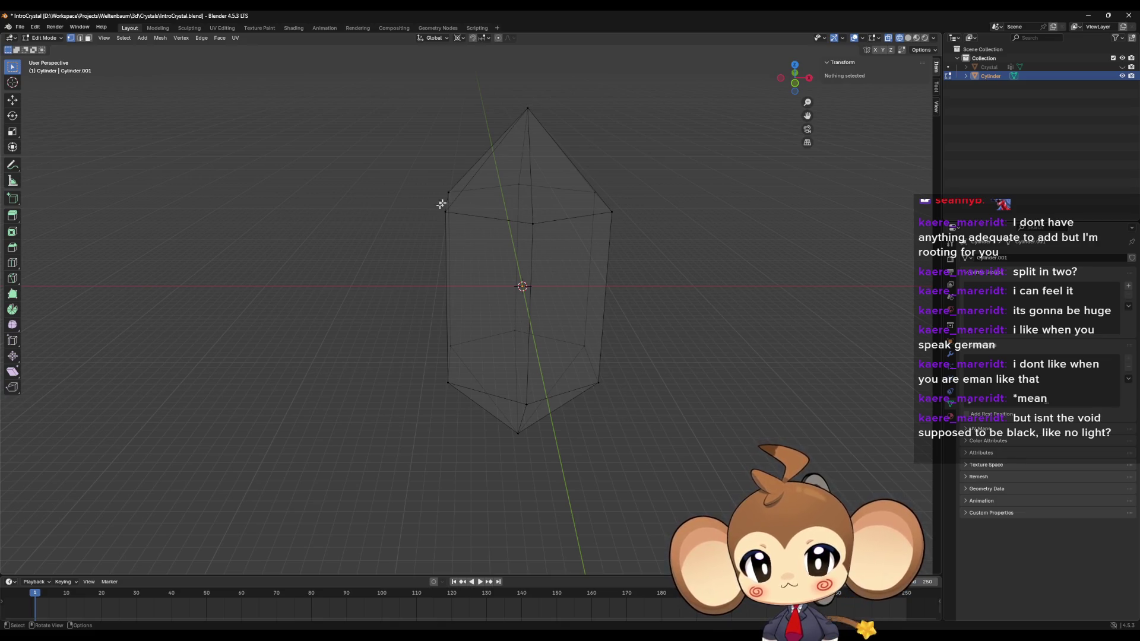
mouse_move(530, 100)
mouse_down()
mouse_move(593, 234)
mouse_move(576, 286)
mouse_move(558, 257)
mouse_move(523, 348)
mouse_move(533, 345)
mouse_up()
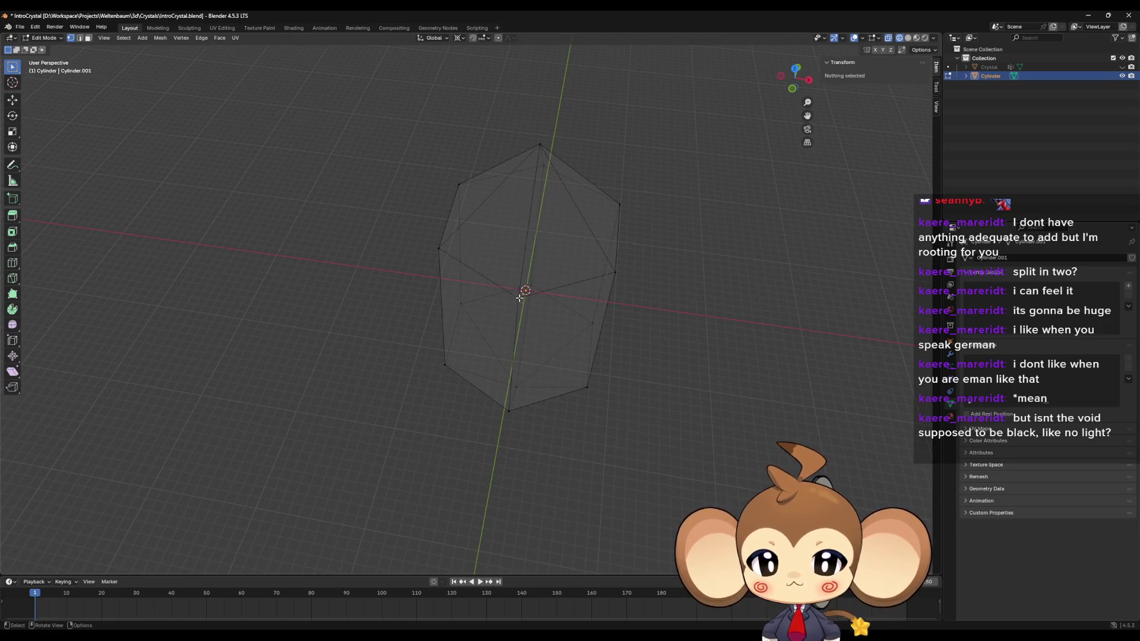
click(519, 293)
Step: Snap the 3D cursor to the tip triangle's vertices and separate that face as Cylinder.001
shift+click(439, 248)
key(shift+s)
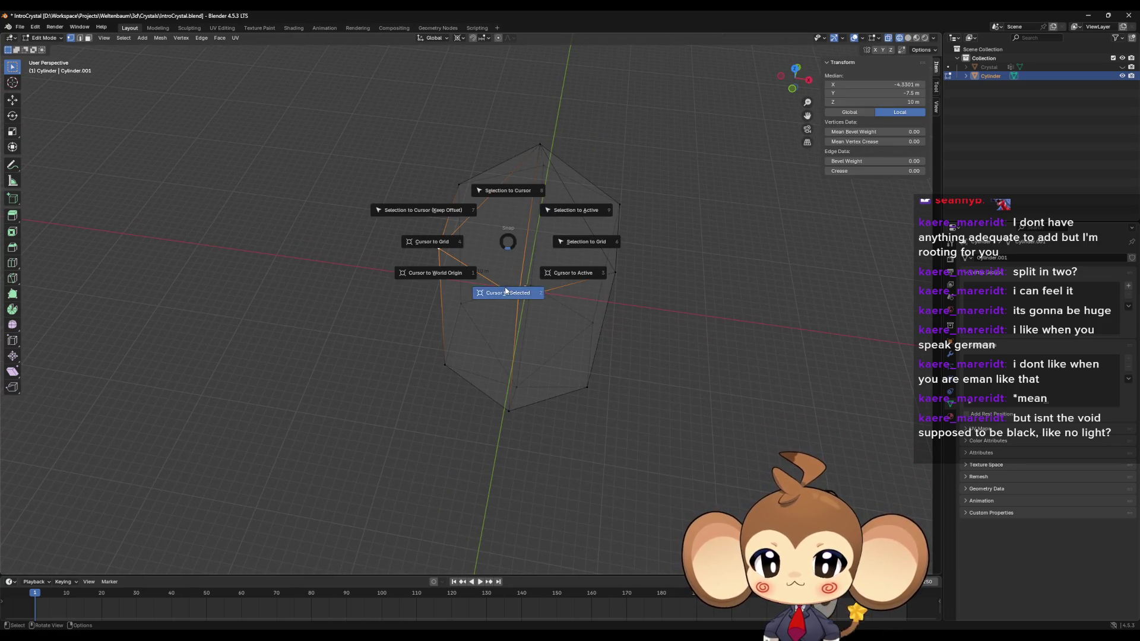
click(508, 293)
drag(545, 292, 539, 158)
shift+click(531, 117)
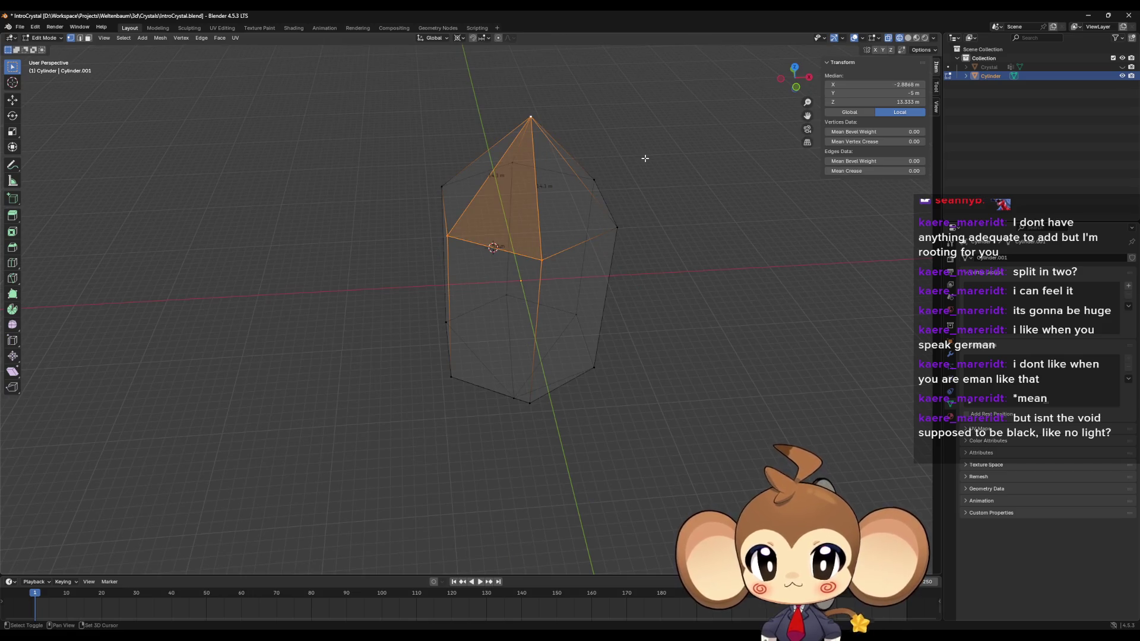
key(p)
click(645, 158)
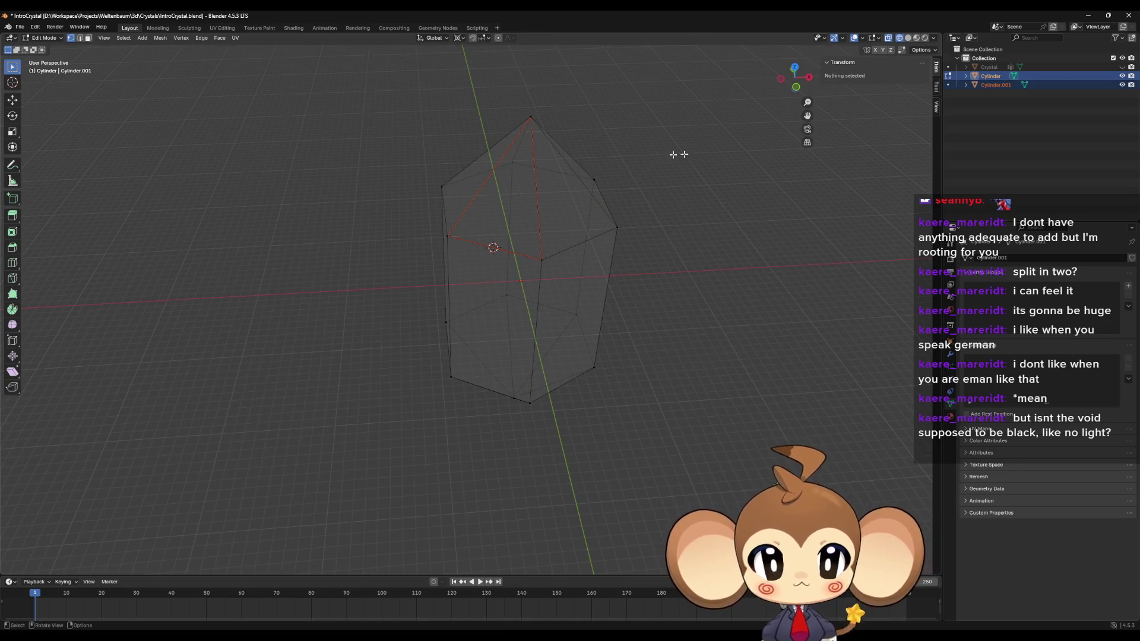
Step: Hide the rest of the crystal and edit Cylinder.001 with only its top vertex selected
click(1123, 76)
click(750, 234)
click(995, 85)
key(Tab)
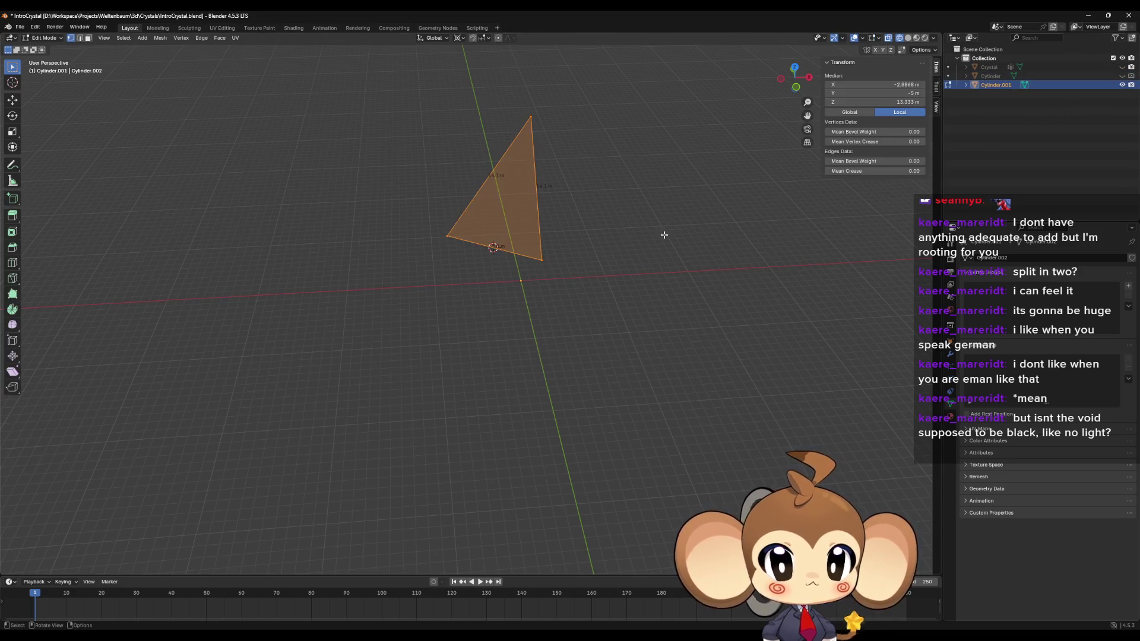
mouse_move(664, 235)
mouse_down()
mouse_move(643, 241)
mouse_move(542, 122)
mouse_up()
click(534, 116)
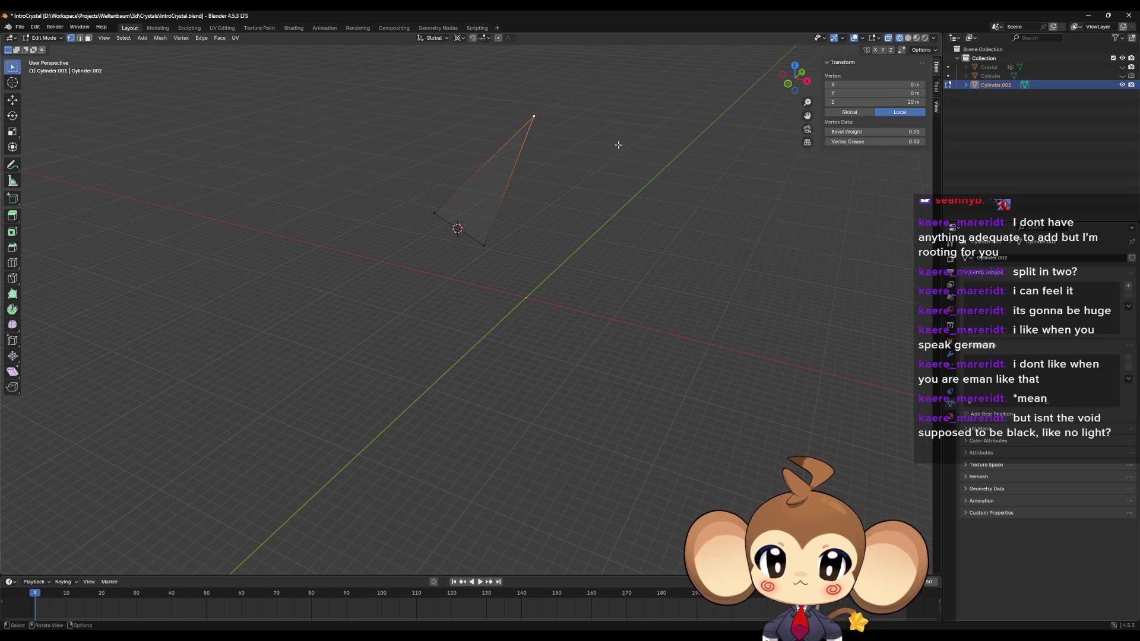
Step: Extrude the top vertex, scale it to Z 0, and fill a face
key(e)
key(Escape)
key(s)
key(z)
key(0)
key(Return)
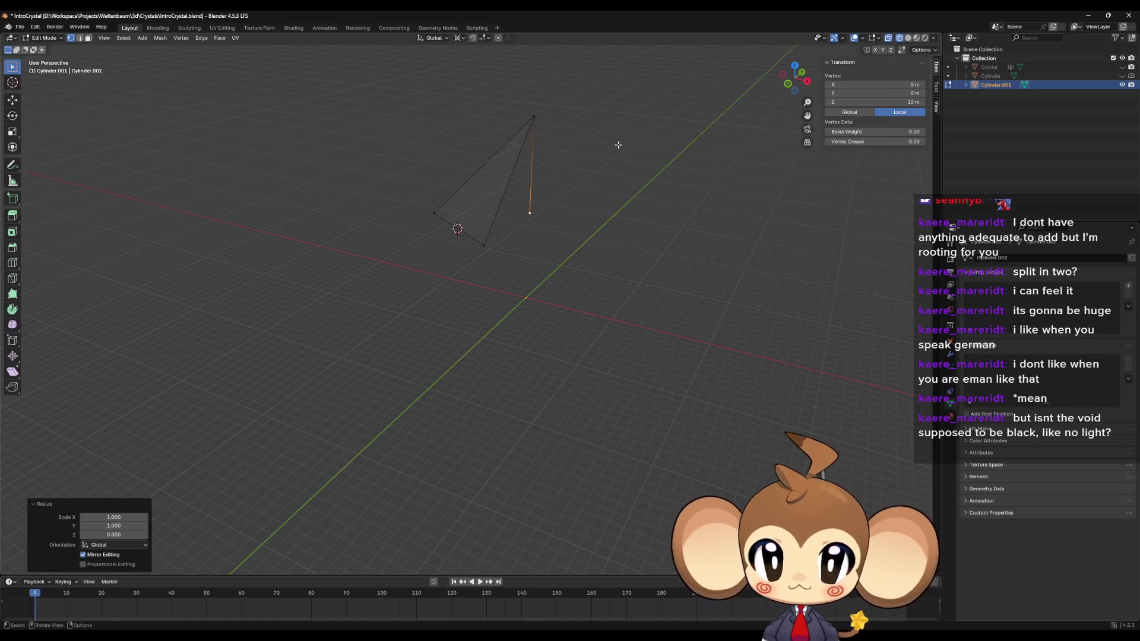
key(f)
Step: Switch to Solid shading, select the triangular face, and duplicate it in place
click(534, 116)
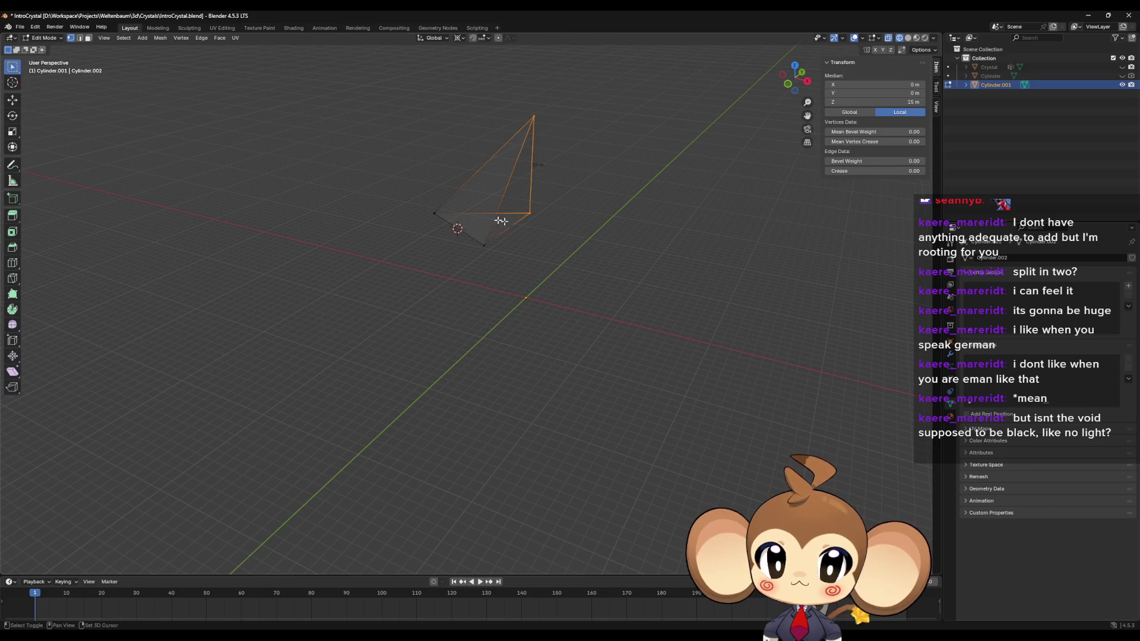
drag(424, 180, 461, 229)
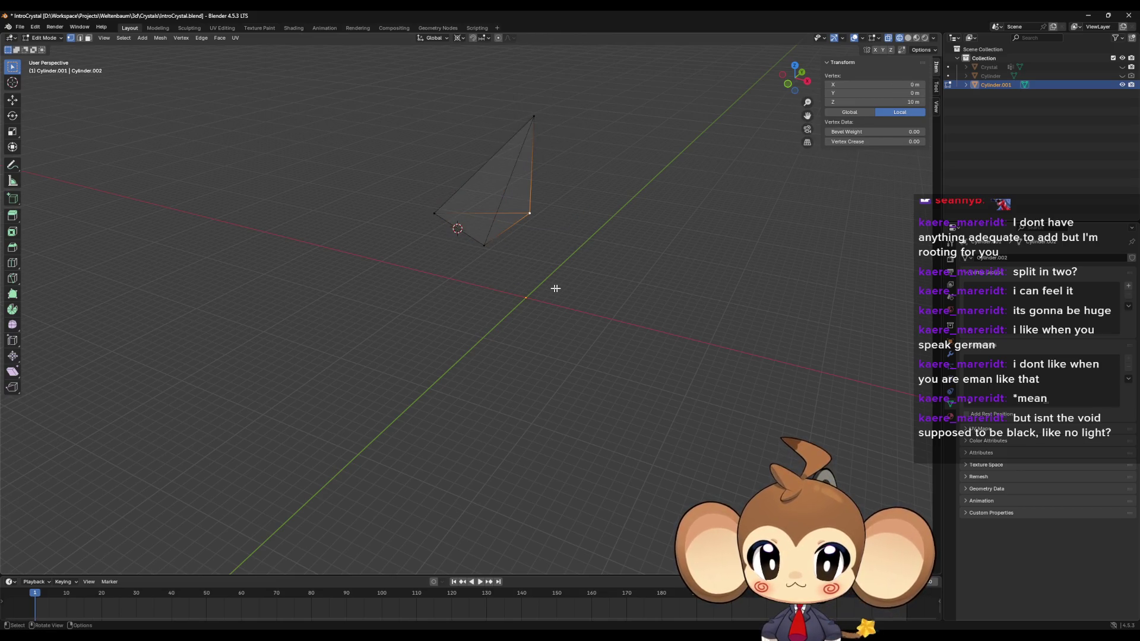
drag(795, 77, 808, 83)
click(916, 37)
mouse_move(469, 252)
mouse_down()
mouse_move(498, 261)
mouse_move(480, 262)
mouse_move(487, 242)
mouse_move(514, 242)
mouse_move(544, 263)
mouse_move(554, 247)
mouse_move(433, 190)
mouse_up()
key(a)
mouse_move(528, 279)
mouse_down()
mouse_move(578, 312)
mouse_move(536, 308)
mouse_move(540, 356)
mouse_move(649, 321)
mouse_move(631, 321)
mouse_move(631, 364)
mouse_move(519, 271)
mouse_up()
click(532, 254)
mouse_move(552, 316)
mouse_down()
mouse_move(402, 119)
mouse_move(619, 335)
mouse_move(675, 321)
mouse_up()
key(shift+d)
key(Escape)
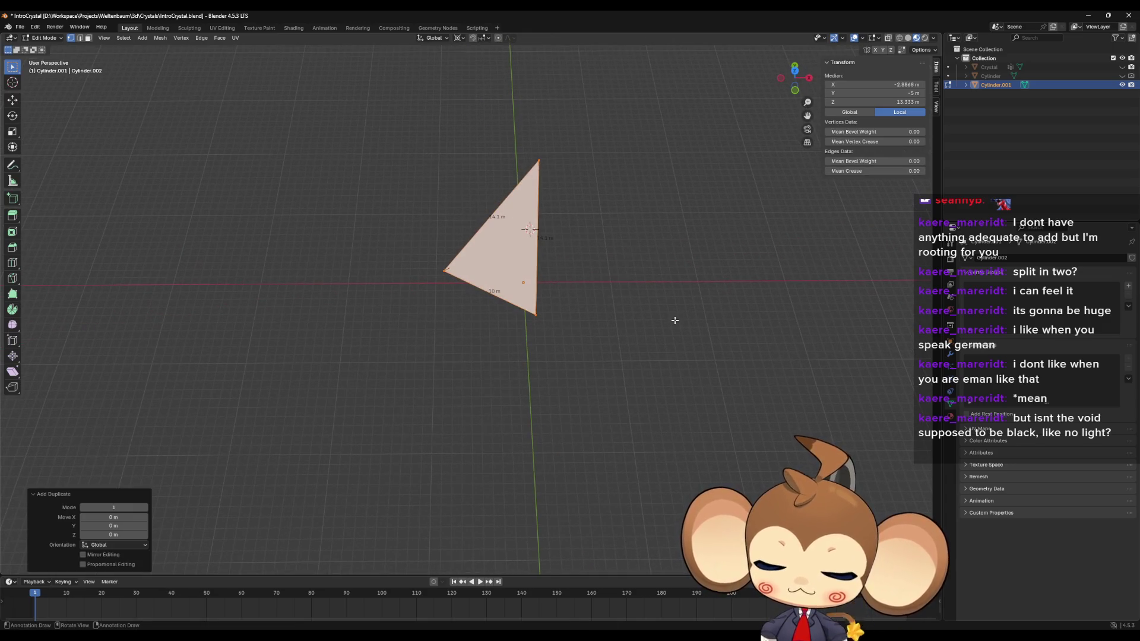
Step: Rotate the duplicated face 60° around Z, then delete its edges
text(rz60)
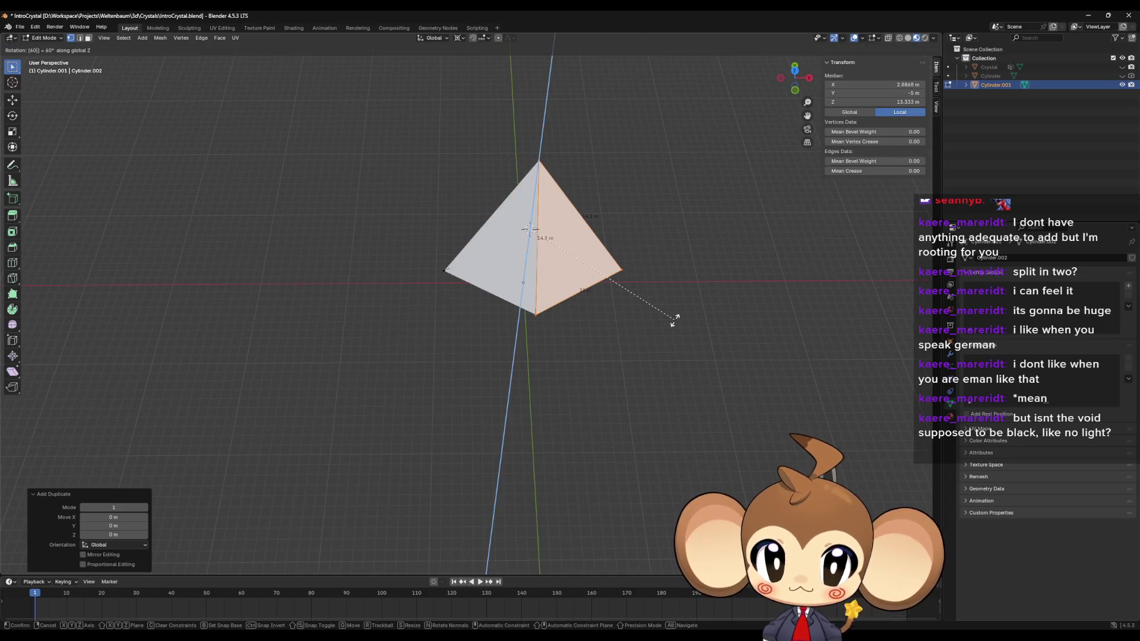
key(Return)
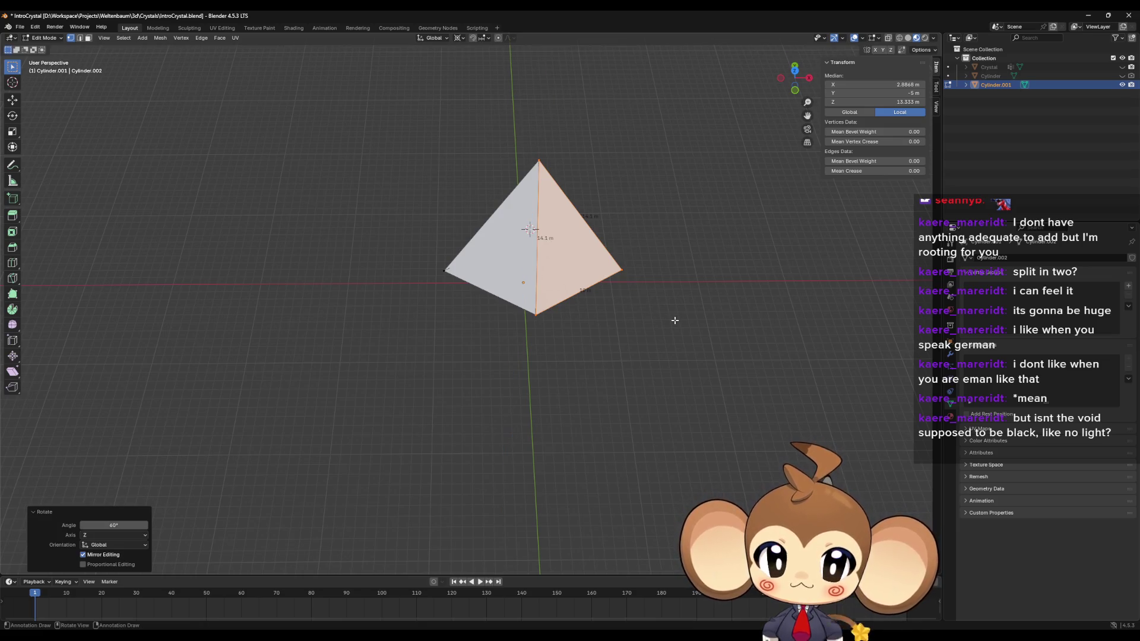
mouse_move(665, 306)
mouse_down()
mouse_move(665, 260)
mouse_move(661, 293)
mouse_move(649, 295)
mouse_move(526, 279)
mouse_up()
right_click(526, 278)
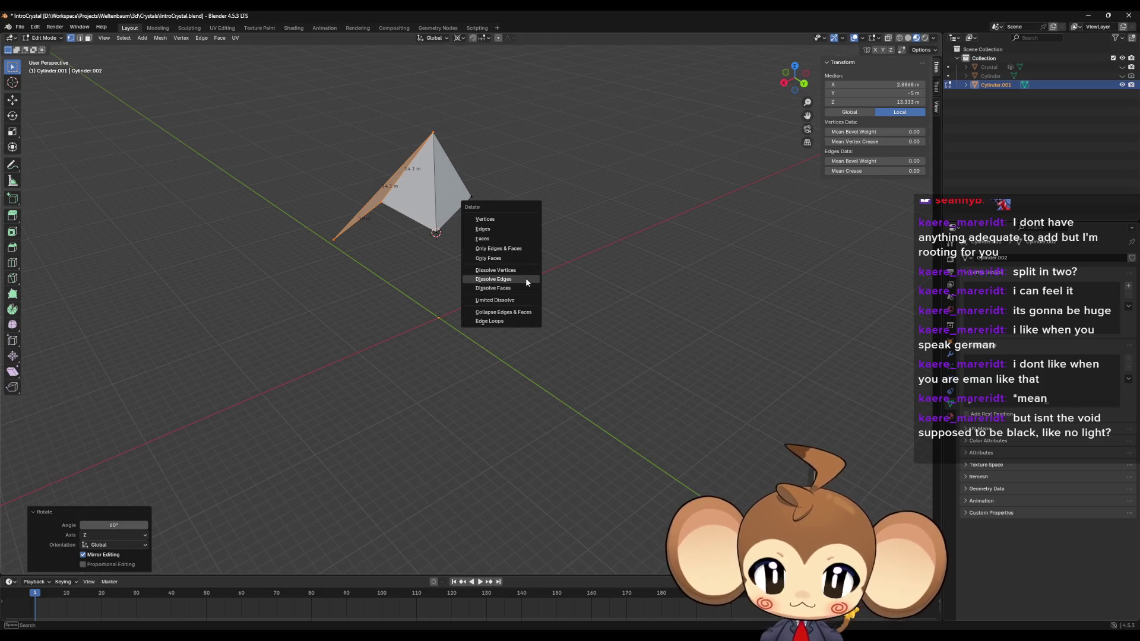
click(501, 223)
Step: Select the lower triangle's vertices in the remaining quad
drag(514, 222, 487, 255)
key(a)
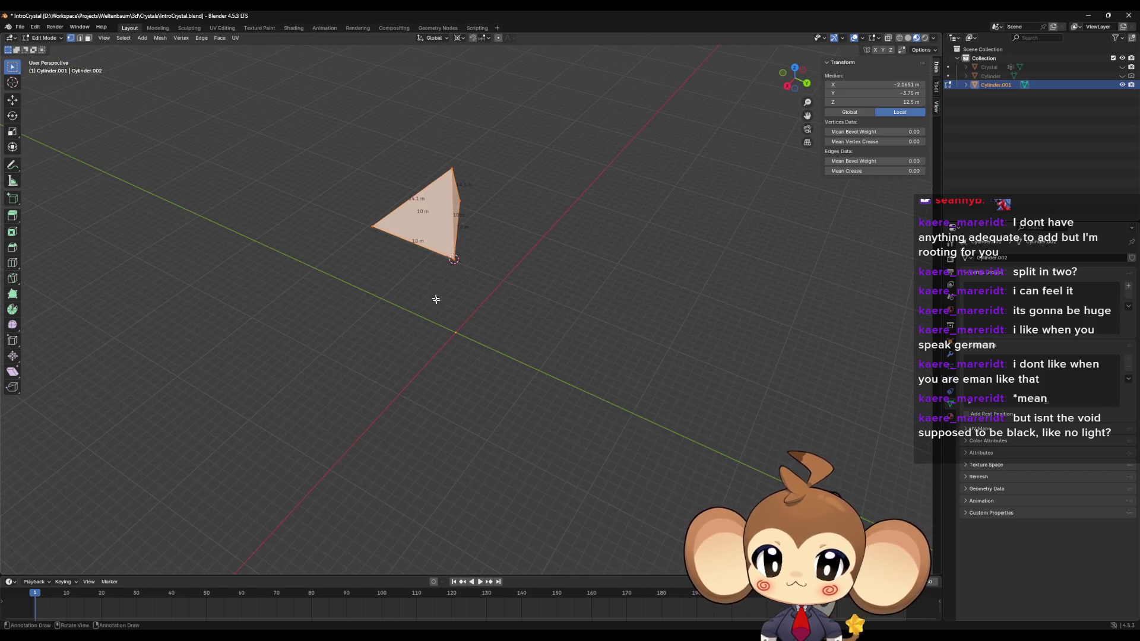
mouse_move(436, 300)
mouse_down()
mouse_move(578, 309)
mouse_move(531, 279)
mouse_up()
click(529, 110)
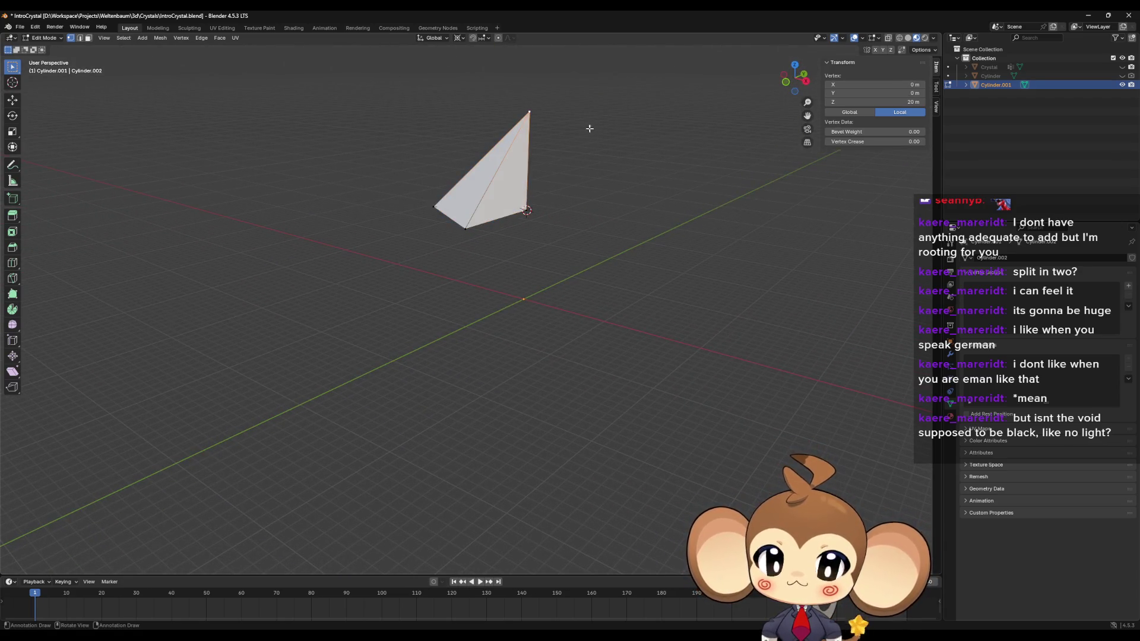
mouse_move(488, 227)
mouse_down()
mouse_move(442, 219)
mouse_move(493, 220)
mouse_move(480, 284)
mouse_move(524, 257)
mouse_move(525, 243)
mouse_up()
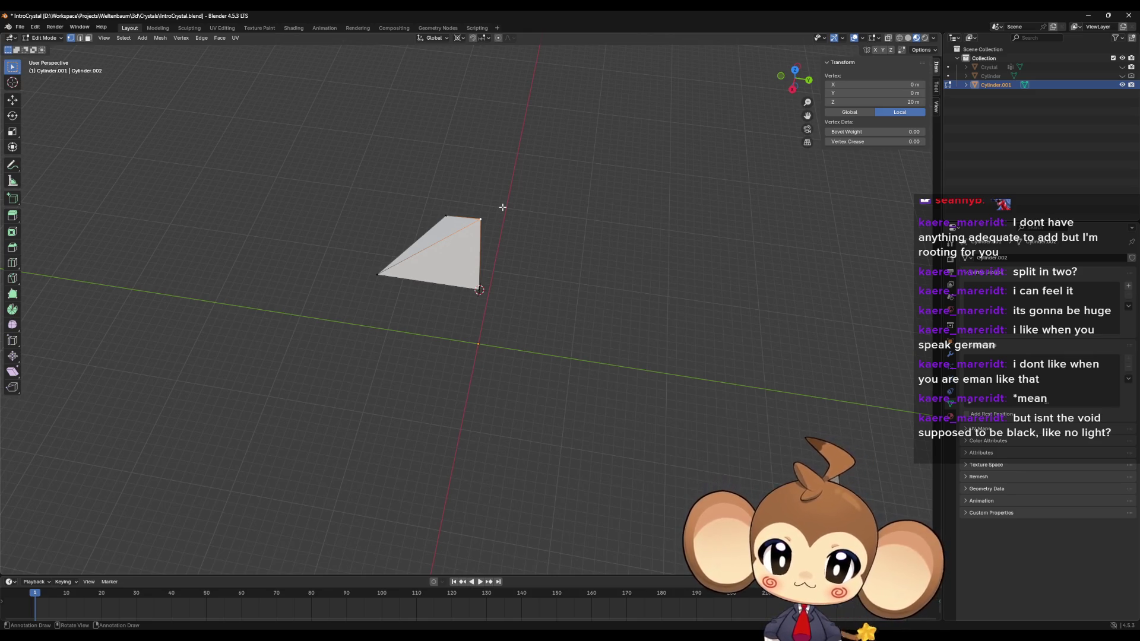
mouse_move(502, 207)
mouse_down()
mouse_move(525, 194)
mouse_move(521, 231)
mouse_up()
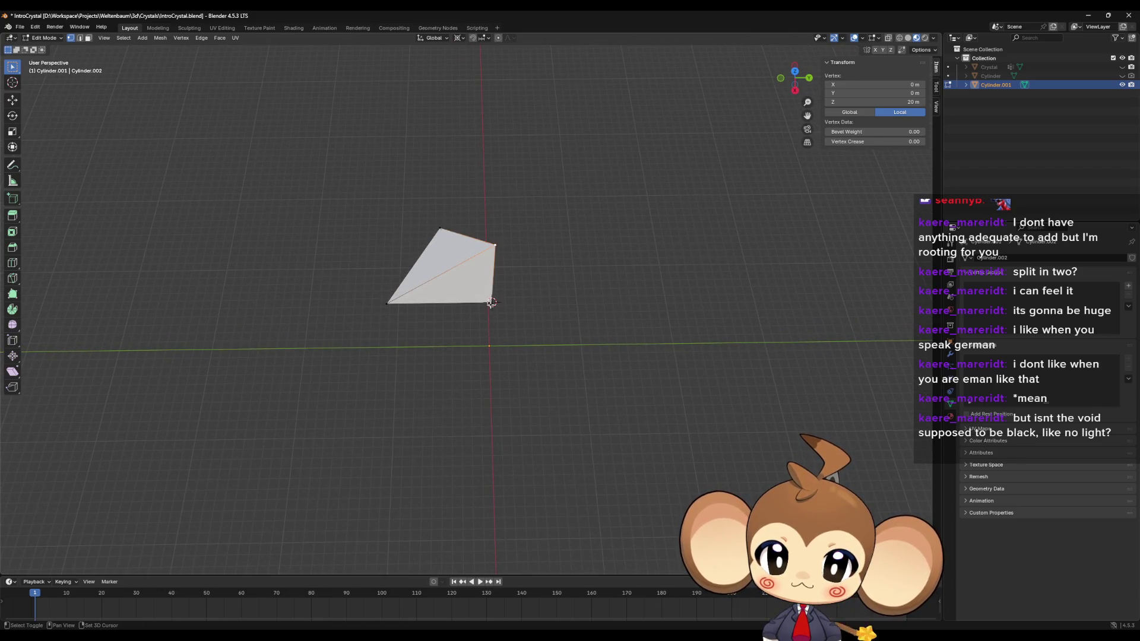
shift+click(492, 302)
shift+click(387, 304)
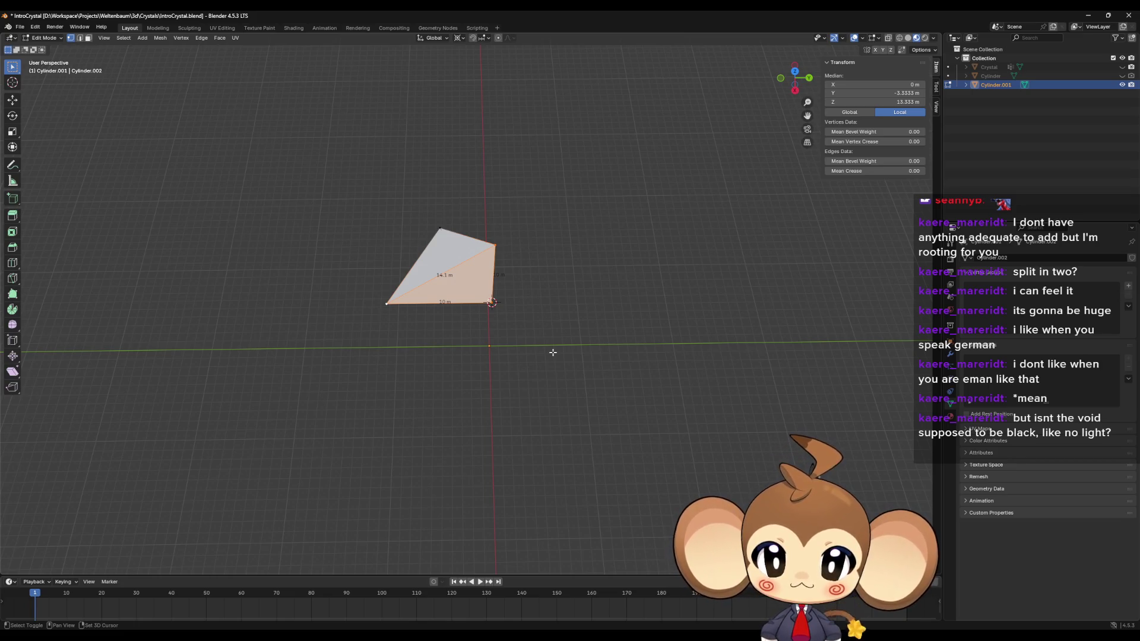
Step: Separate the selected triangle as Cylinder.002 and enter its Edit Mode
key(p)
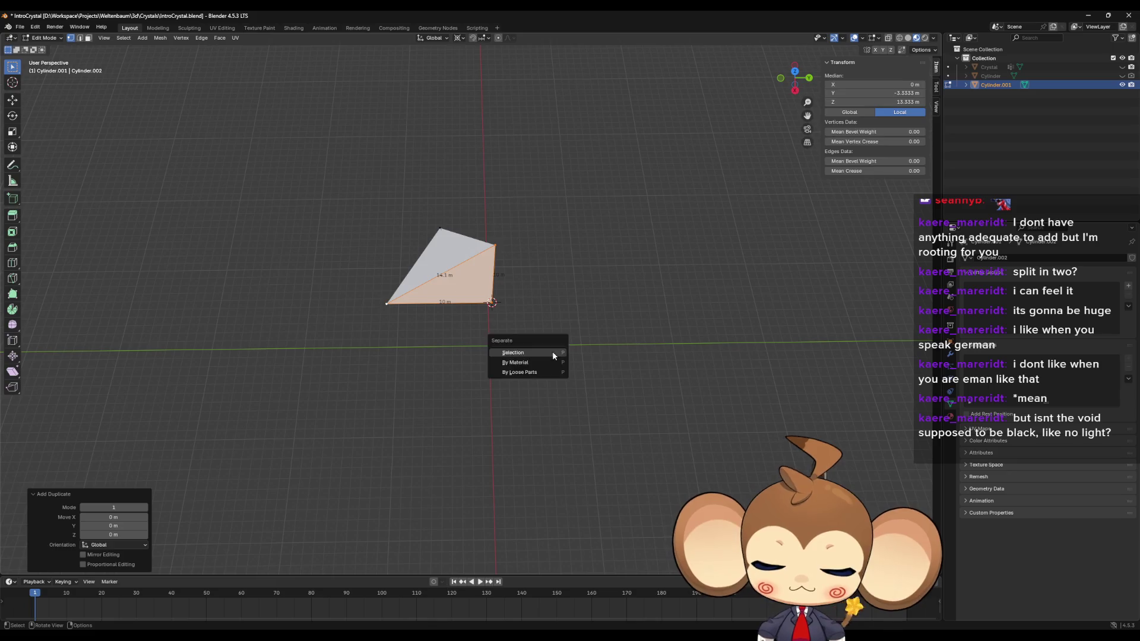
click(553, 352)
mouse_move(600, 196)
mouse_down()
mouse_move(598, 211)
mouse_move(601, 149)
mouse_up()
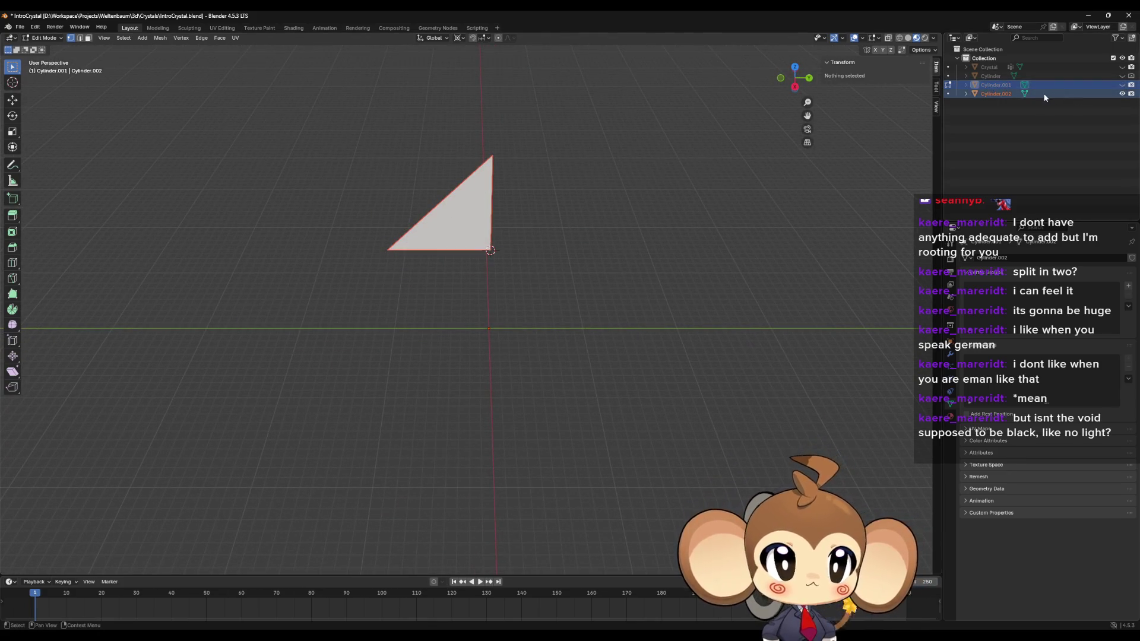
click(1028, 93)
click(1028, 93)
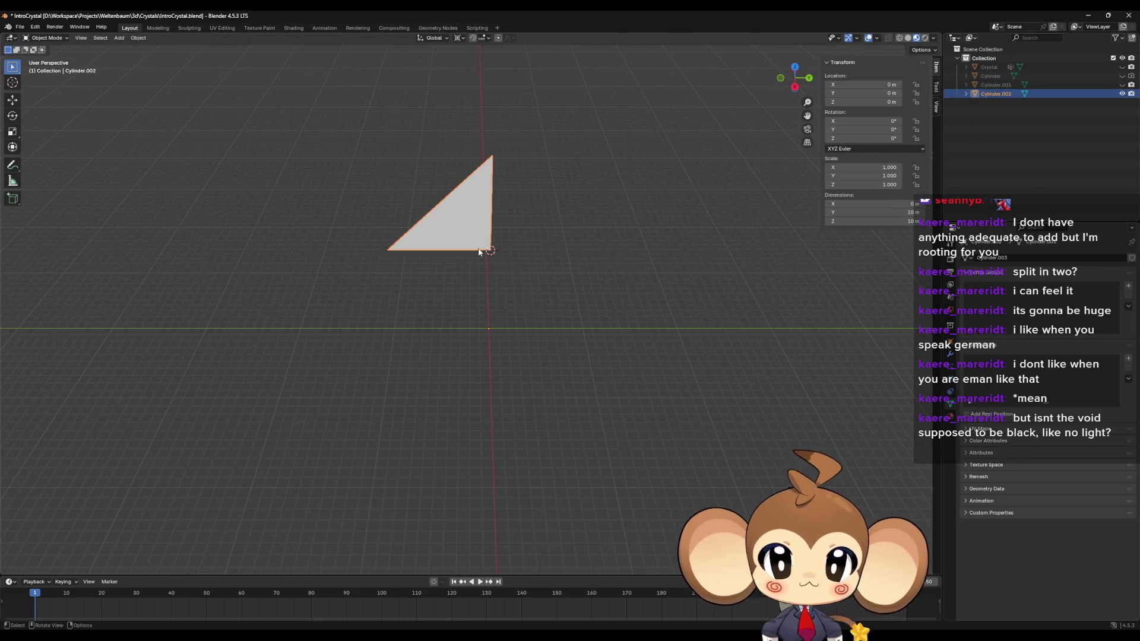
mouse_move(478, 252)
mouse_down()
mouse_move(484, 279)
mouse_move(482, 207)
mouse_up()
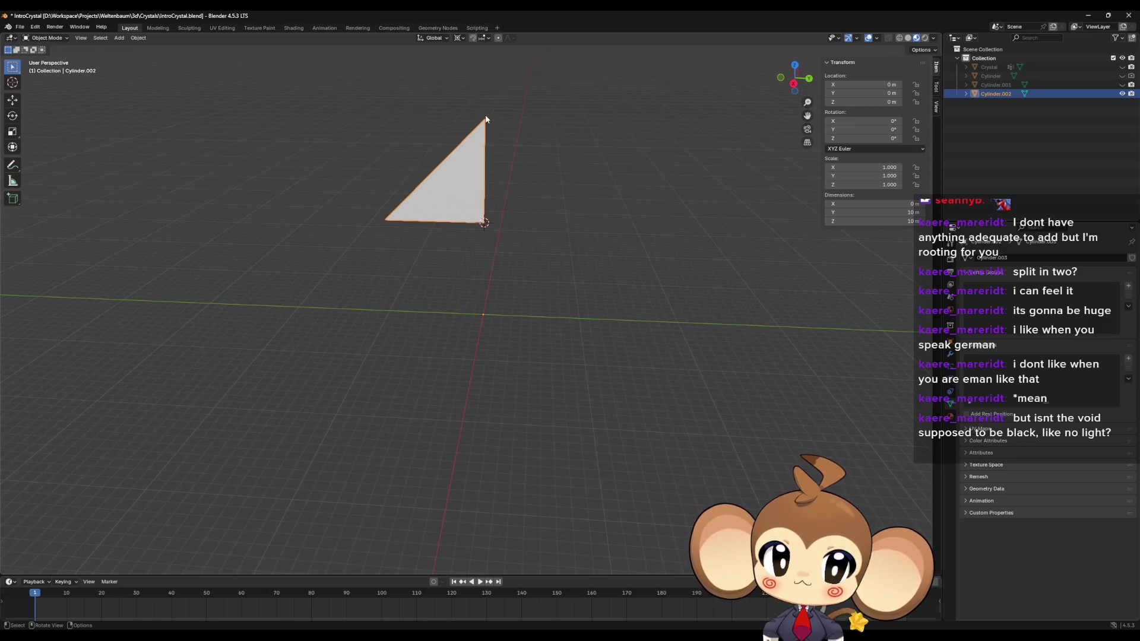
key(Tab)
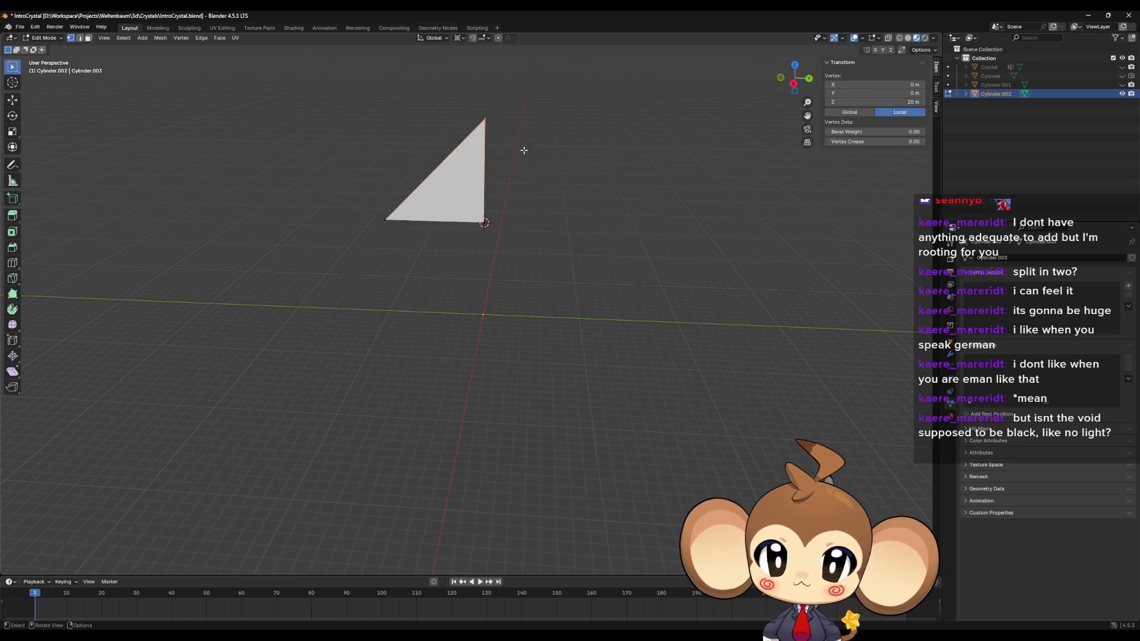
Step: Snap the cursor to the left vertex and extrude the top vertex with Y scaled to 0
drag(337, 192, 399, 271)
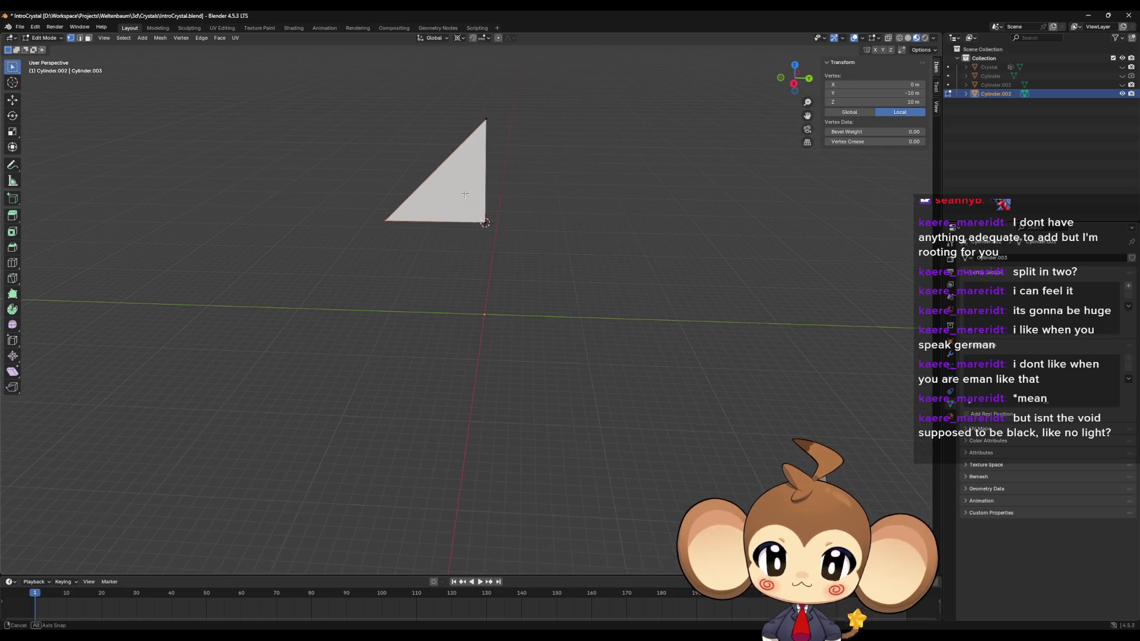
key(shift+s)
click(469, 244)
click(496, 121)
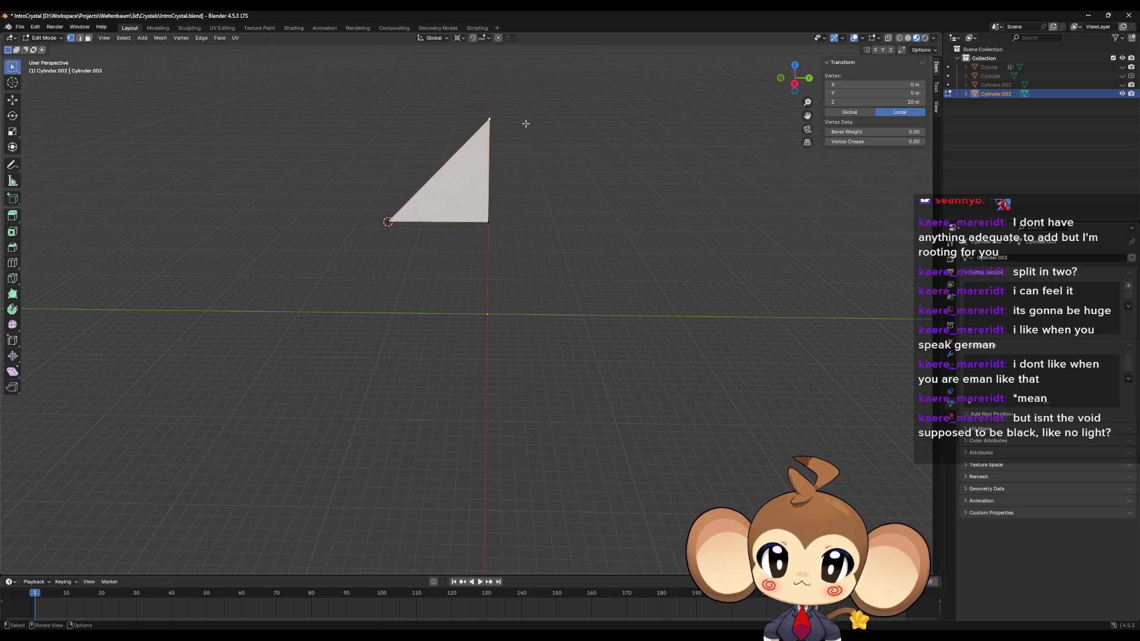
key(e)
right_click(524, 120)
key(s)
key(y)
key(0)
key(Return)
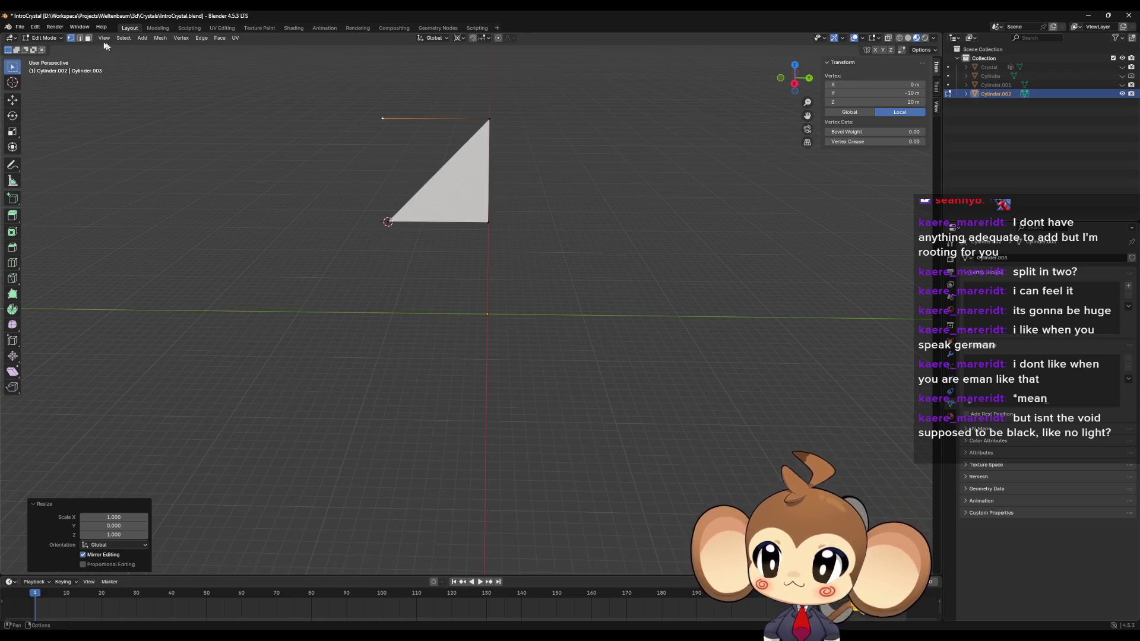
Step: Delete only the triangle's face, keeping its edges, and select the diagonal edge
click(80, 38)
click(416, 196)
key(x)
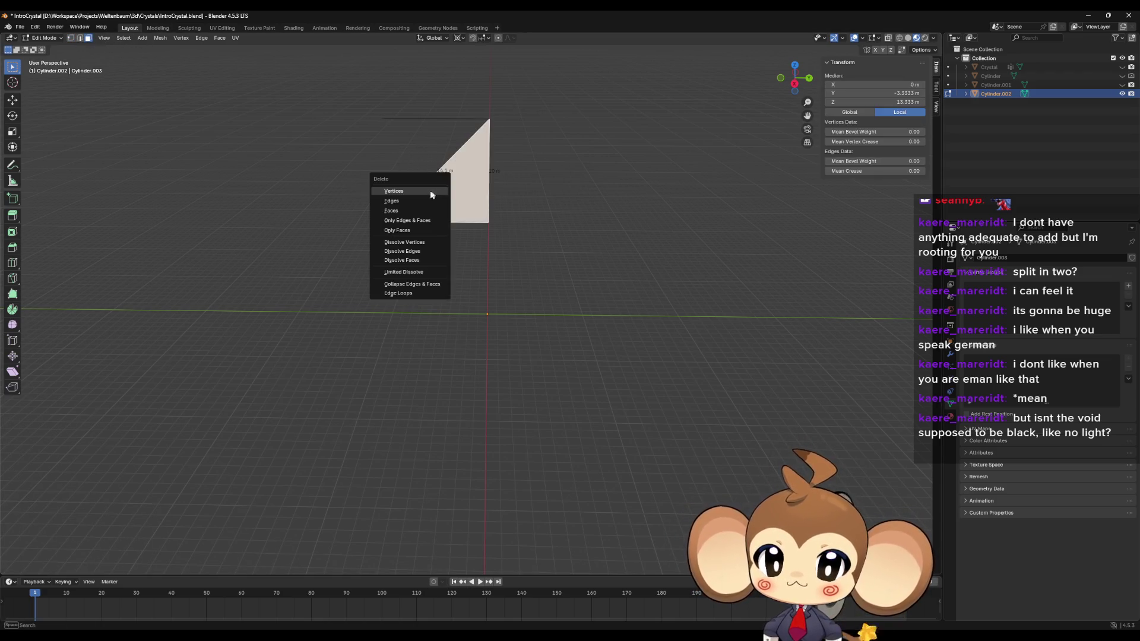
click(400, 210)
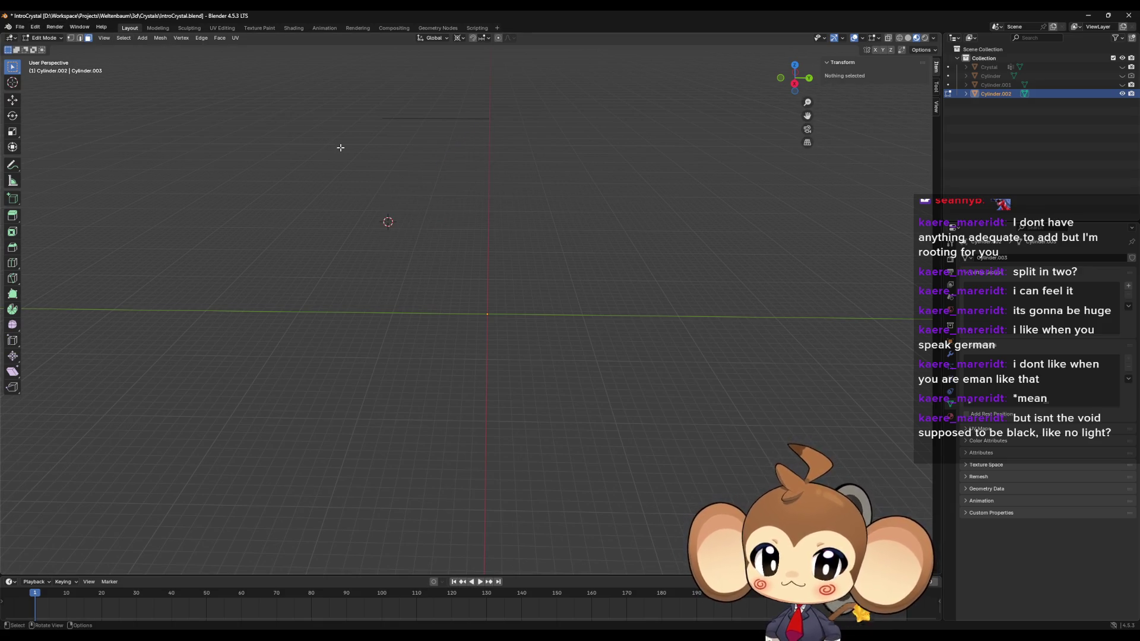
key(ctrl+z)
key(x)
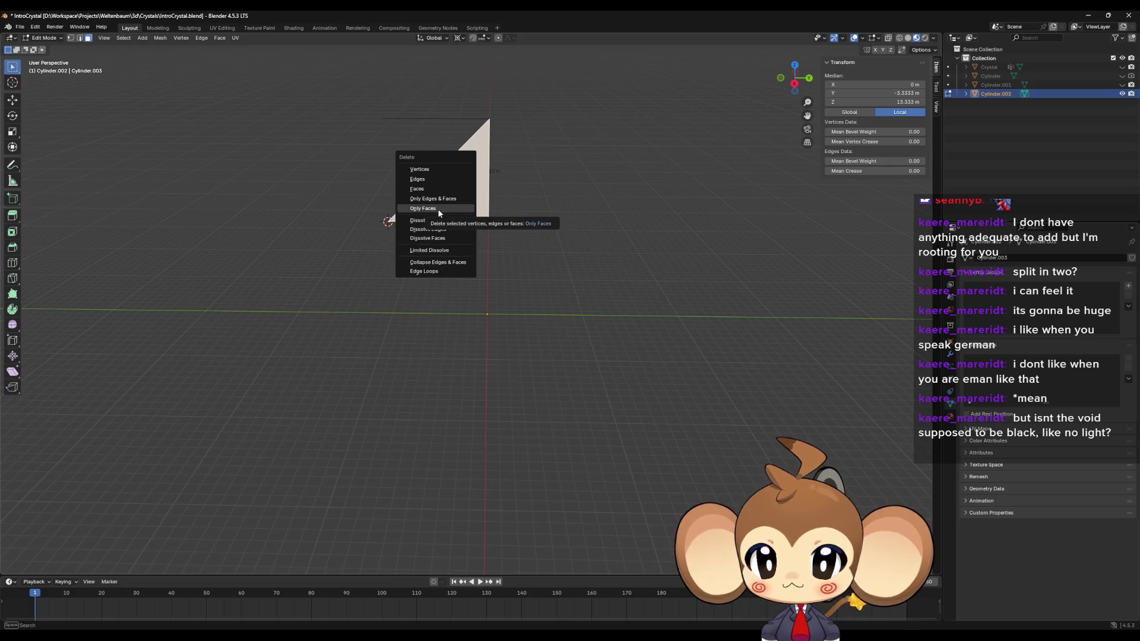
click(437, 208)
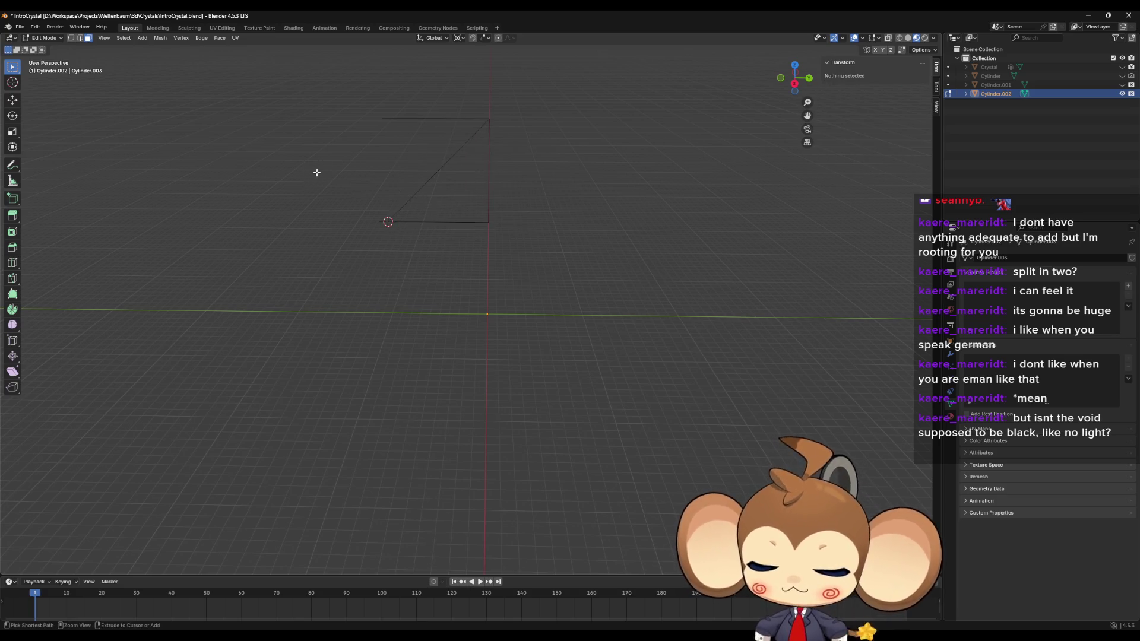
click(425, 183)
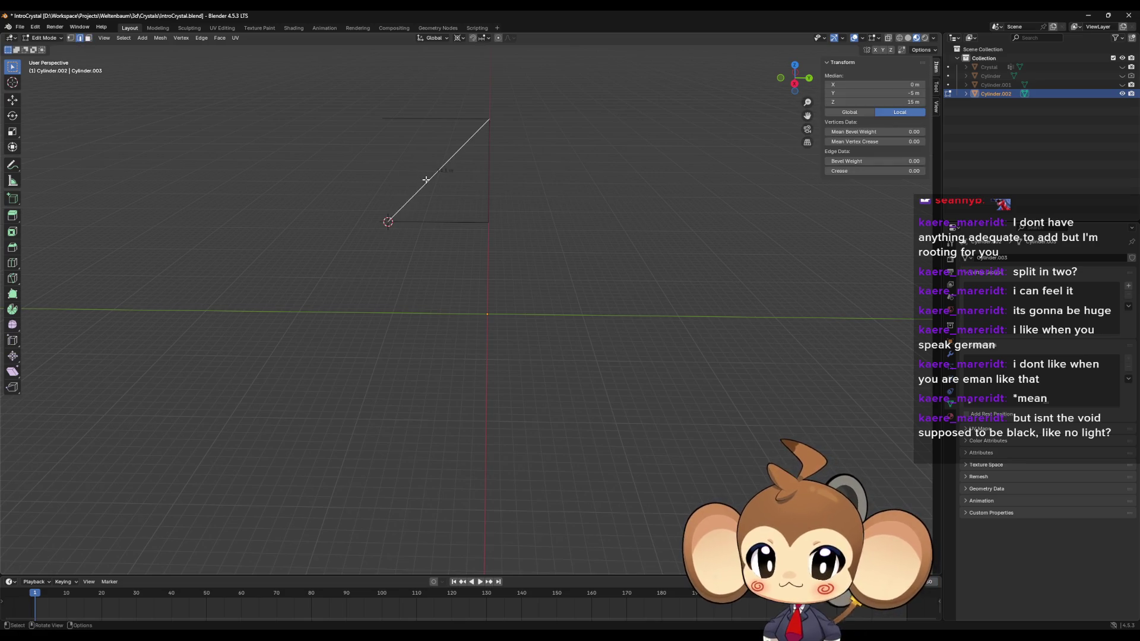
Step: Delete the diagonal edge and fill the four vertices with a square face
key(x)
click(402, 152)
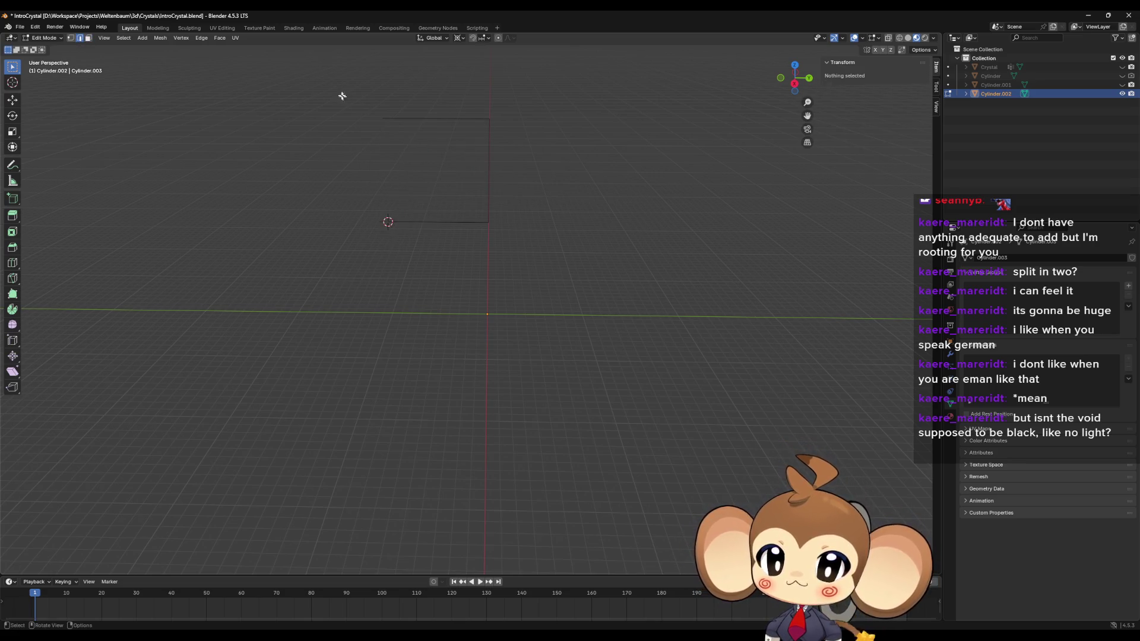
click(70, 38)
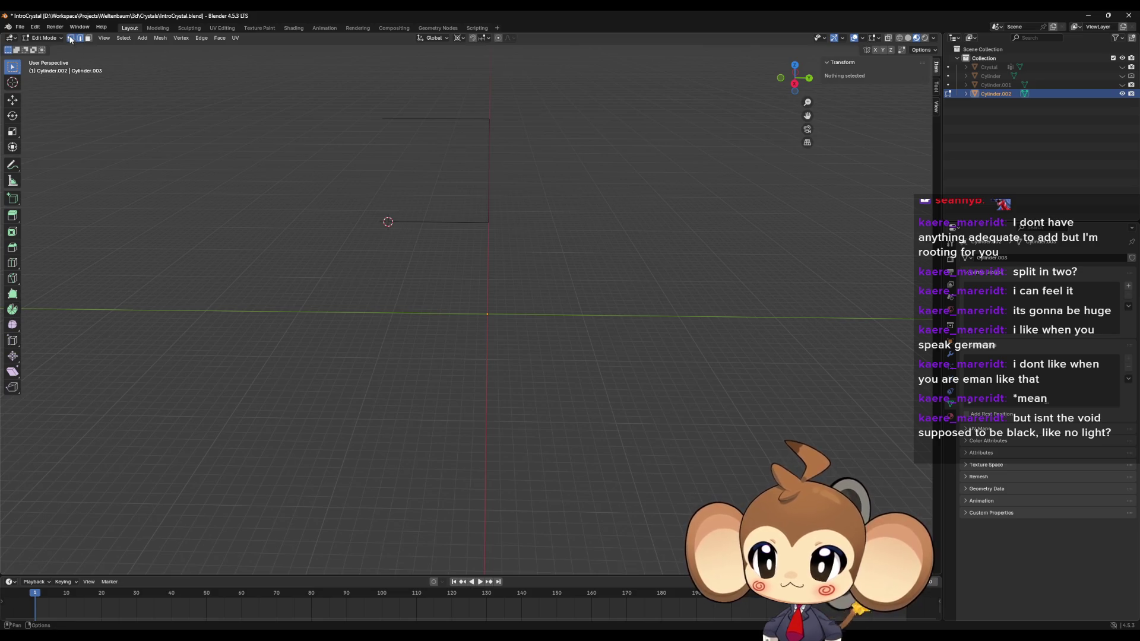
key(a)
key(f)
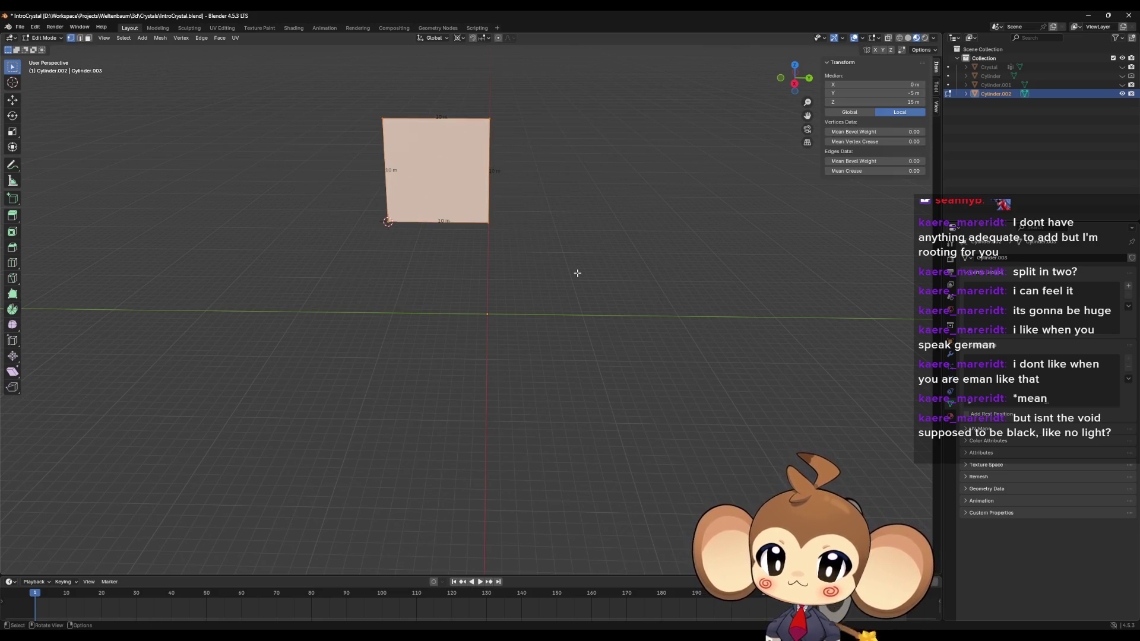
Step: Extrude the square face 10 m along Y into a cube
drag(577, 273, 577, 299)
drag(532, 328, 521, 298)
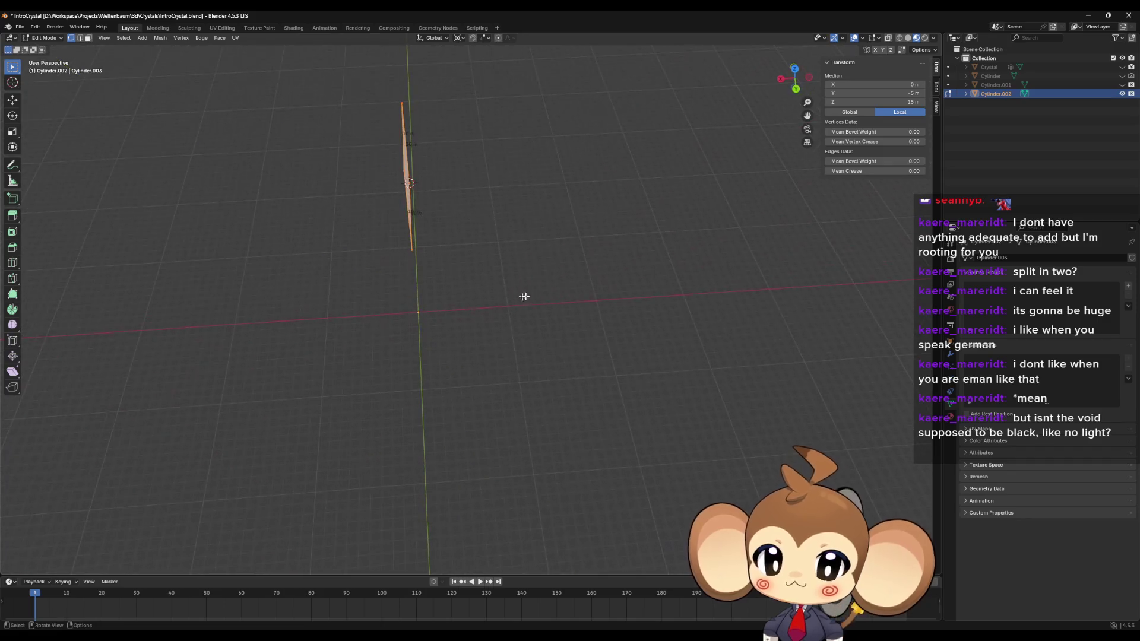
key(e)
right_click(575, 280)
text(gy10)
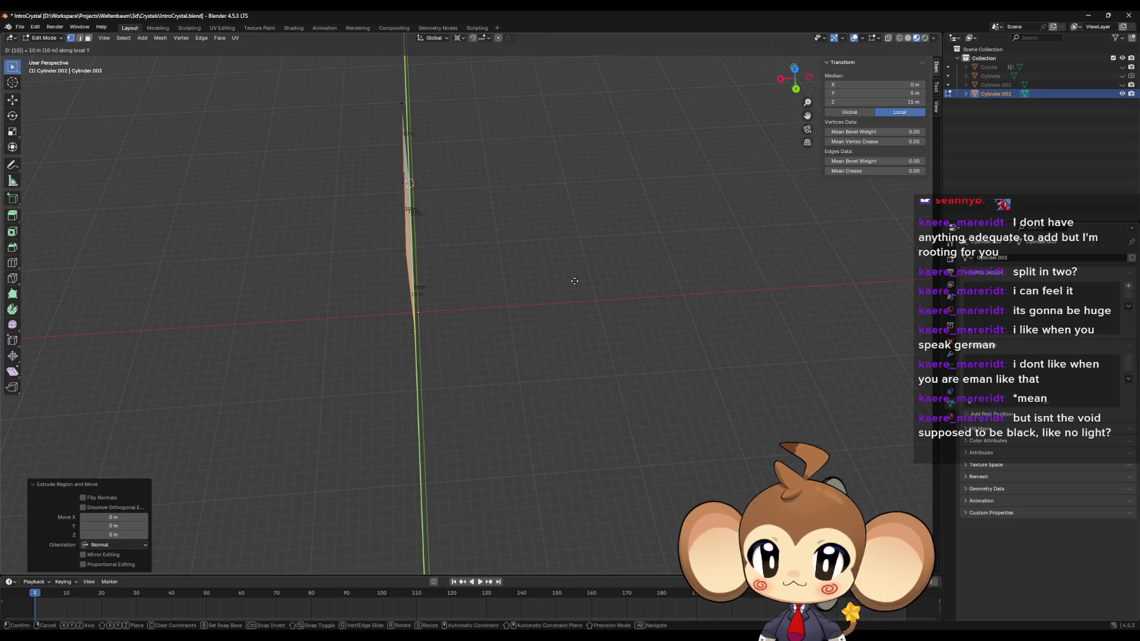
text(-)
key(Return)
key(ctrl+z)
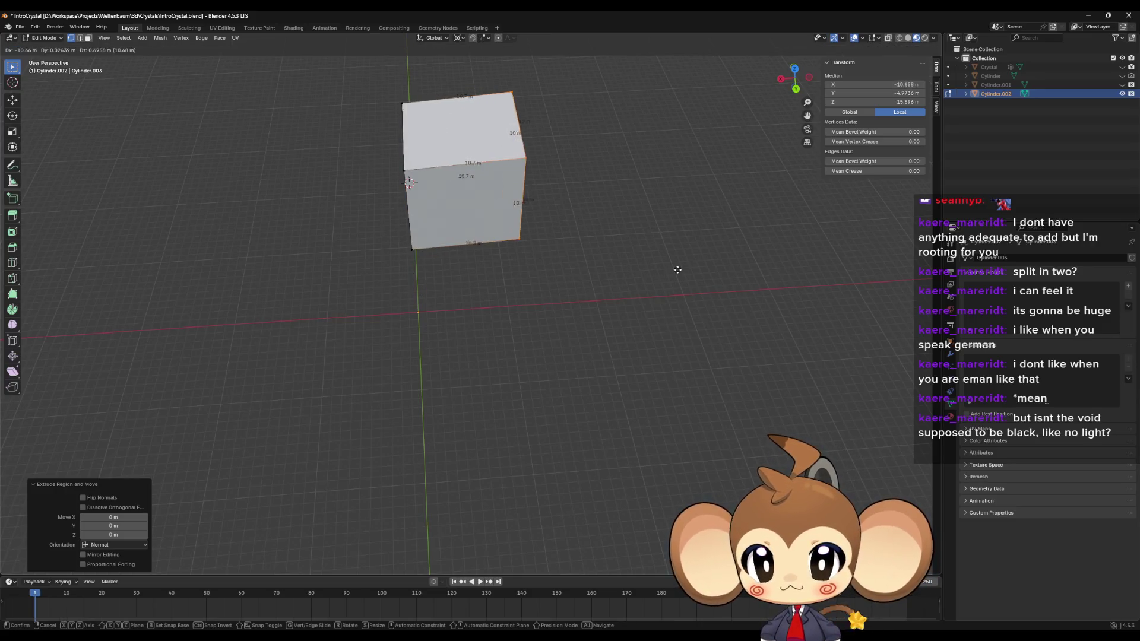
key(ctrl+shift+z)
Step: Move the extruded cube -10 m along X
key(g)
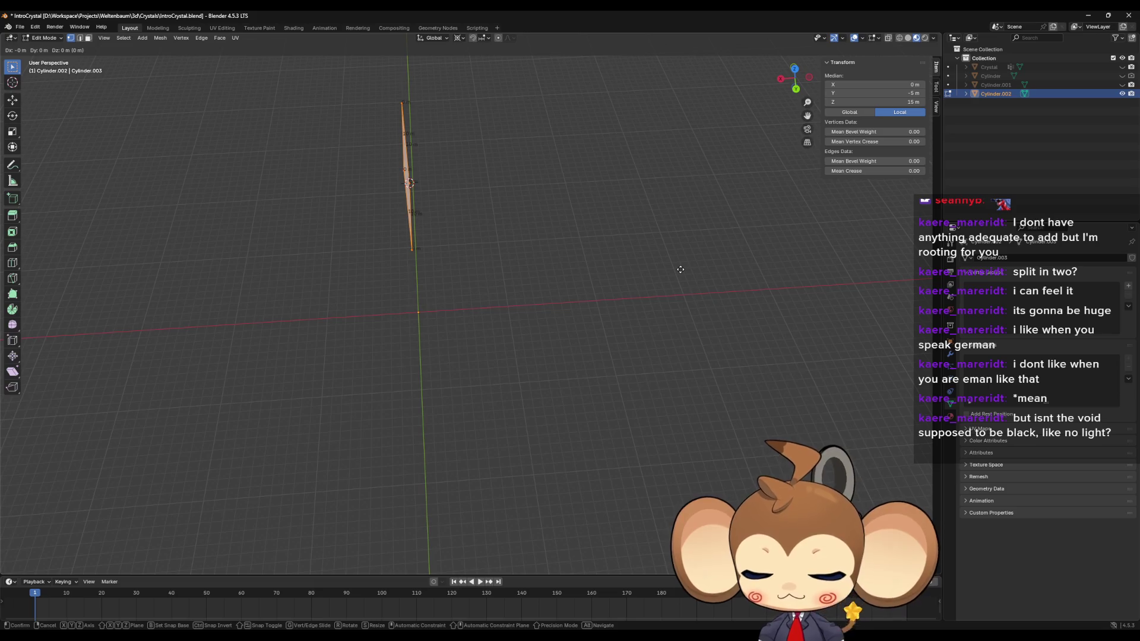
key(y)
key(Escape)
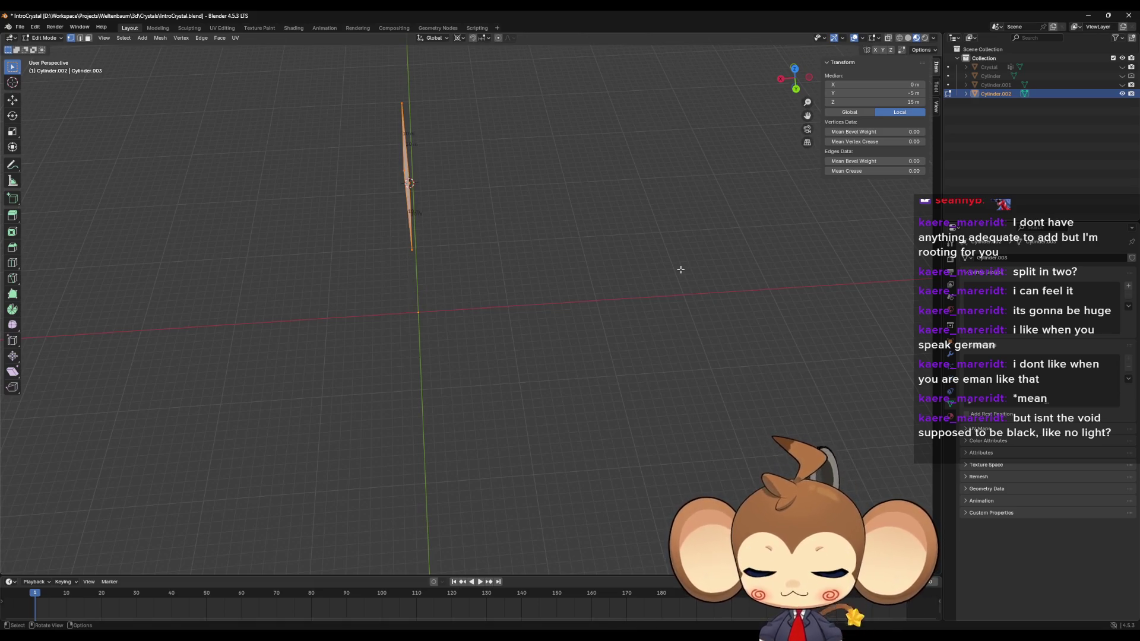
text(gx10)
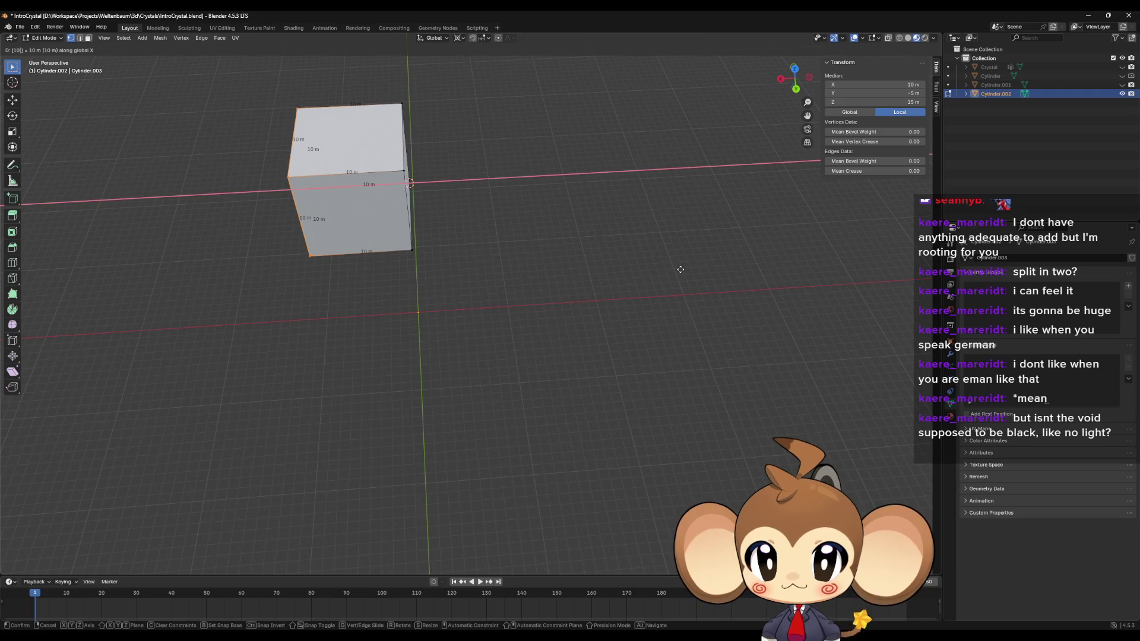
key(minus)
key(Return)
Step: Switch the viewport to see-through X-ray wireframe shading
mouse_move(681, 272)
mouse_down()
mouse_move(613, 319)
mouse_move(678, 280)
mouse_up()
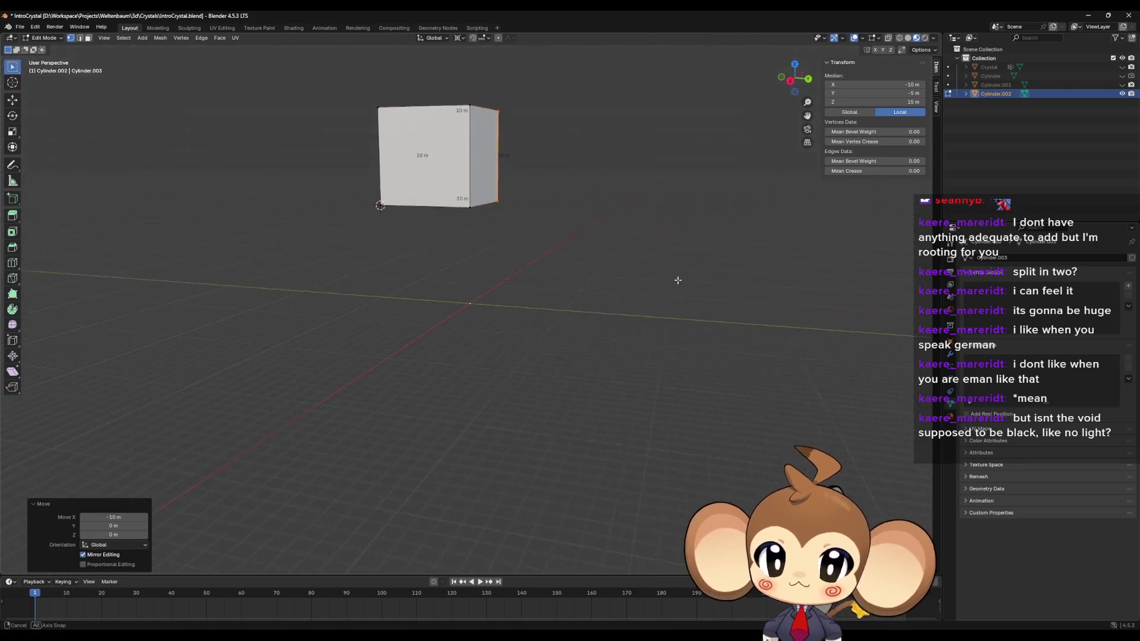
click(899, 38)
mouse_move(683, 178)
mouse_down()
mouse_move(580, 265)
mouse_move(501, 143)
mouse_up()
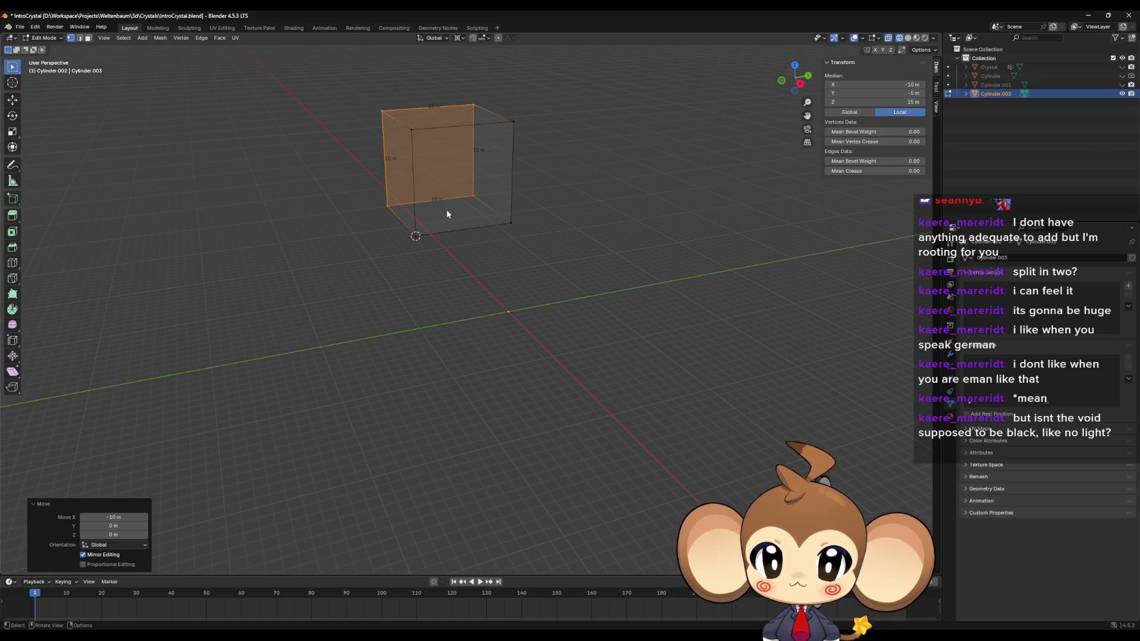
mouse_move(474, 193)
mouse_down()
mouse_move(499, 184)
mouse_move(453, 216)
mouse_move(455, 204)
mouse_up()
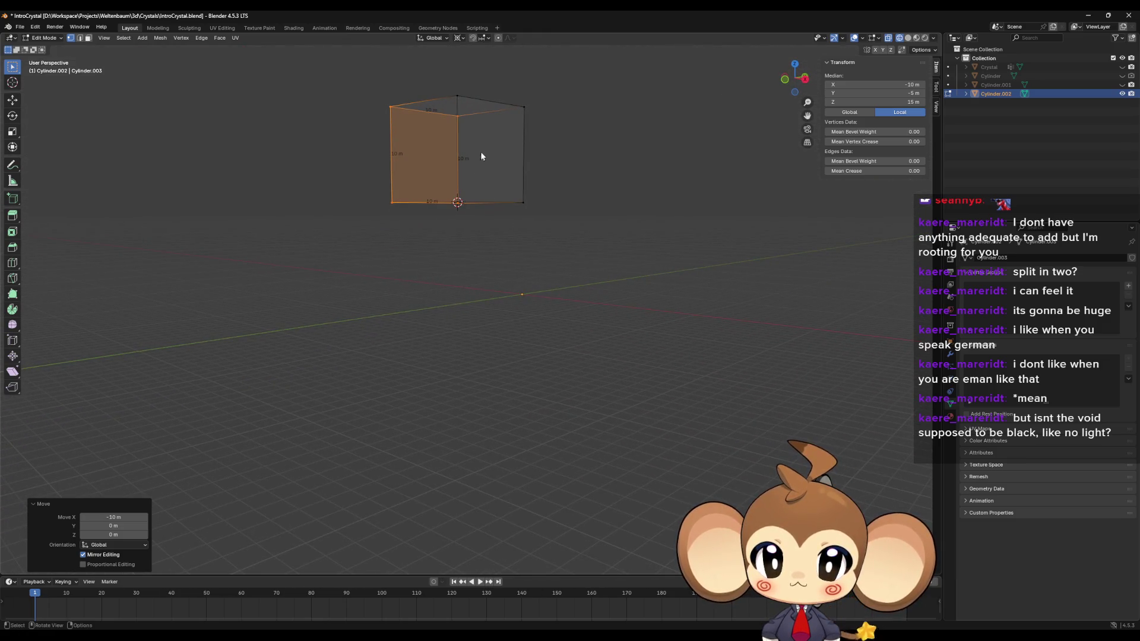
drag(526, 107, 519, 193)
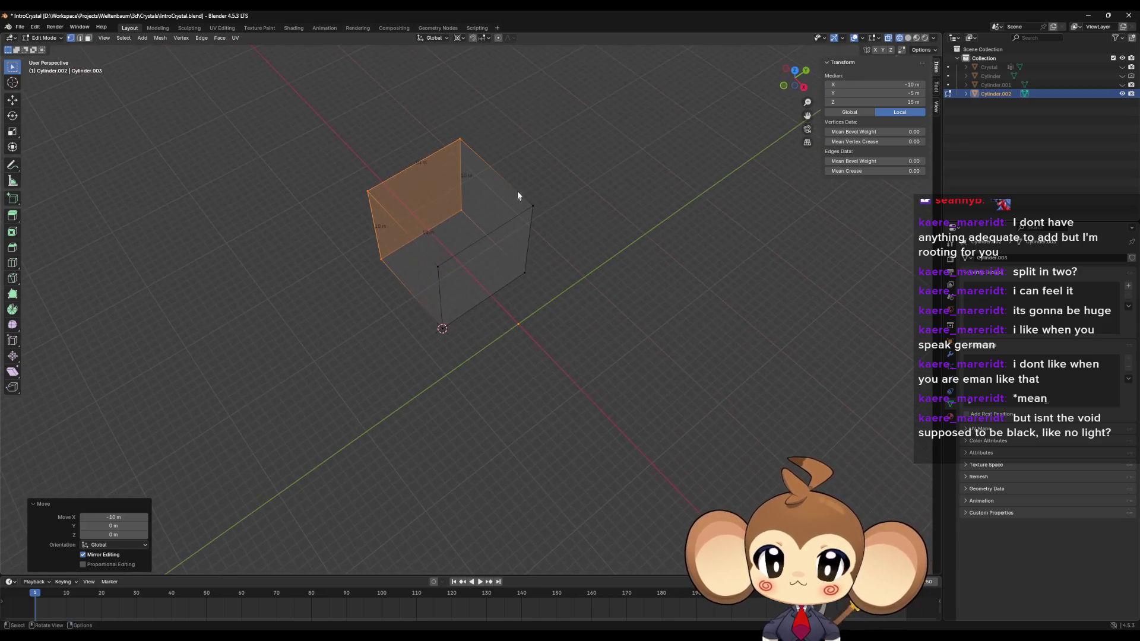
Step: Unhide Cylinder.001, deselect everything, and hide the Cylinder.002 cube
click(1121, 85)
mouse_move(748, 297)
mouse_down()
mouse_move(732, 288)
mouse_move(750, 262)
mouse_move(783, 260)
mouse_move(812, 321)
mouse_move(794, 299)
mouse_move(802, 277)
mouse_move(816, 290)
mouse_move(772, 285)
mouse_up()
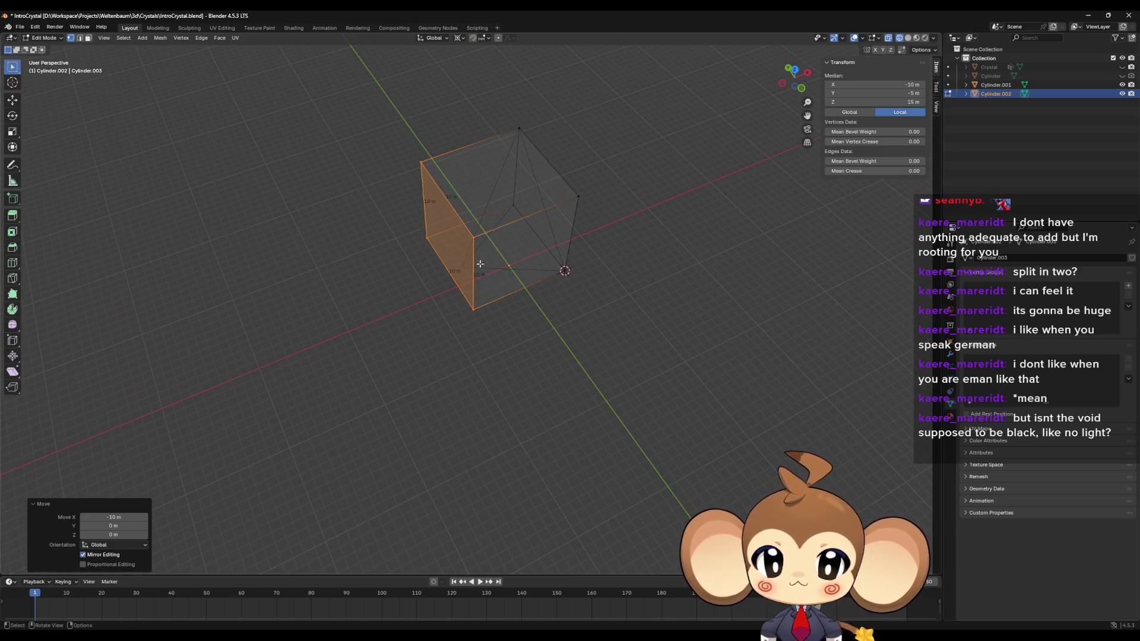
key(alt+a)
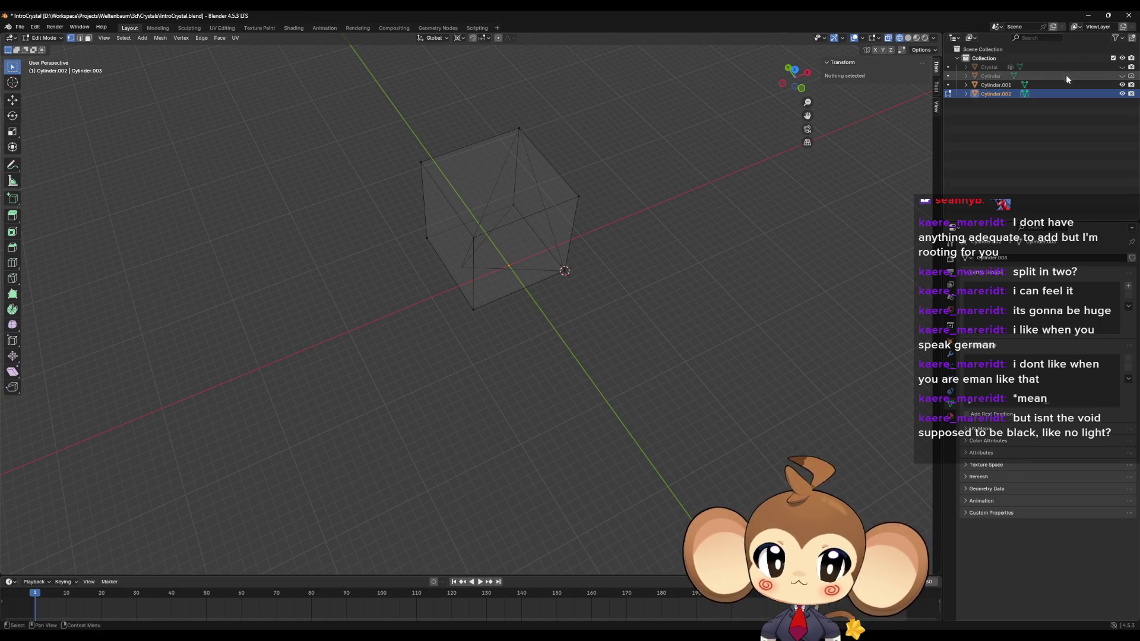
click(1122, 94)
Step: Select Cylinder.001, enter Edit Mode on it, and select its whole pyramid mesh
click(996, 85)
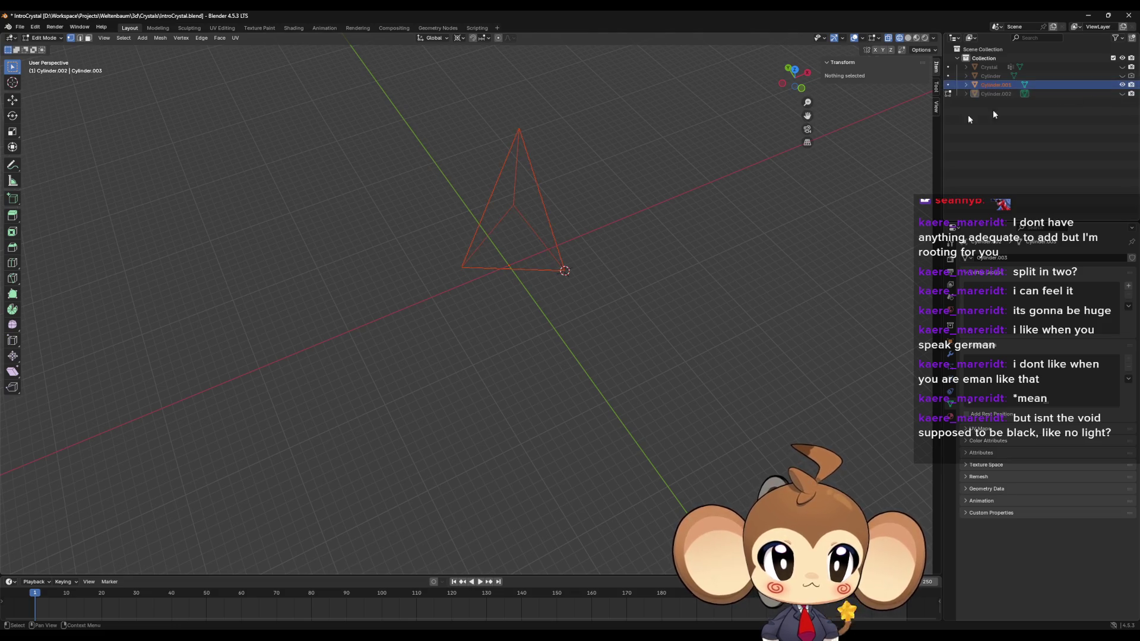
key(Tab)
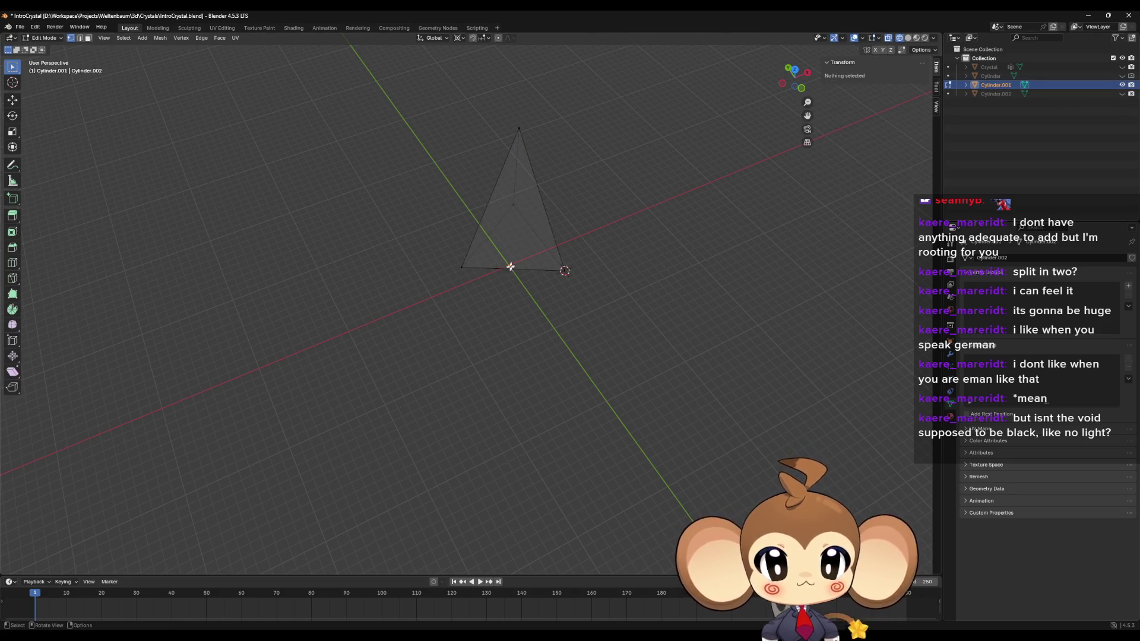
mouse_move(621, 295)
mouse_down()
mouse_move(593, 254)
mouse_move(612, 278)
mouse_move(606, 297)
mouse_move(543, 297)
mouse_move(667, 297)
mouse_move(451, 255)
mouse_move(433, 203)
mouse_up()
click(544, 295)
key(a)
key(alt+a)
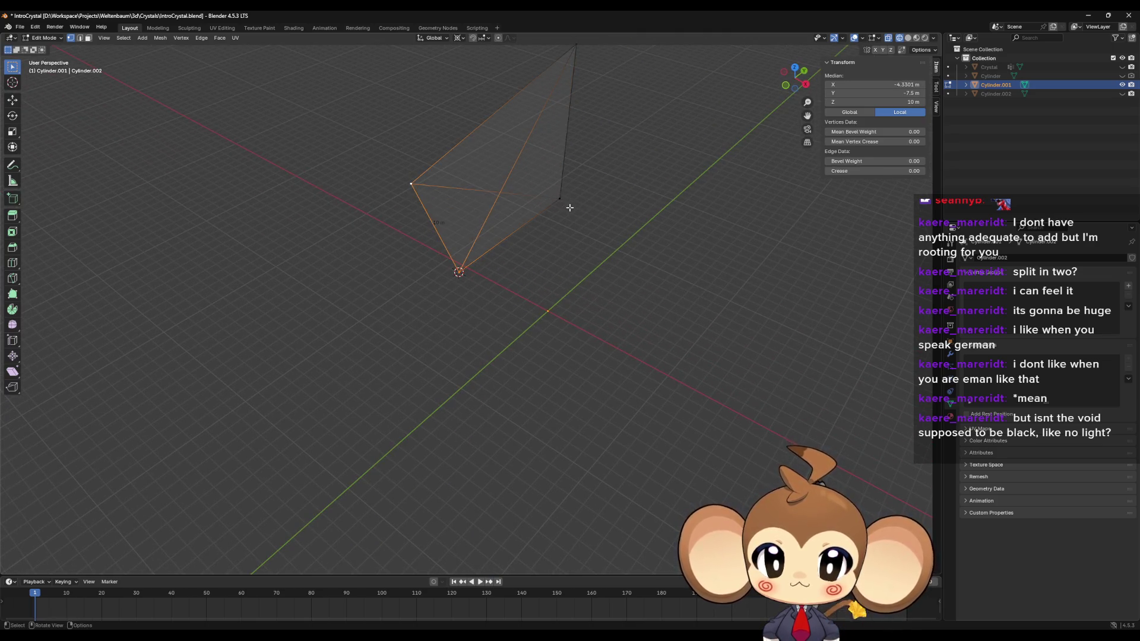
key(a)
mouse_move(568, 208)
mouse_down()
mouse_move(611, 247)
mouse_move(604, 214)
mouse_move(590, 211)
mouse_move(567, 315)
mouse_move(540, 248)
mouse_up()
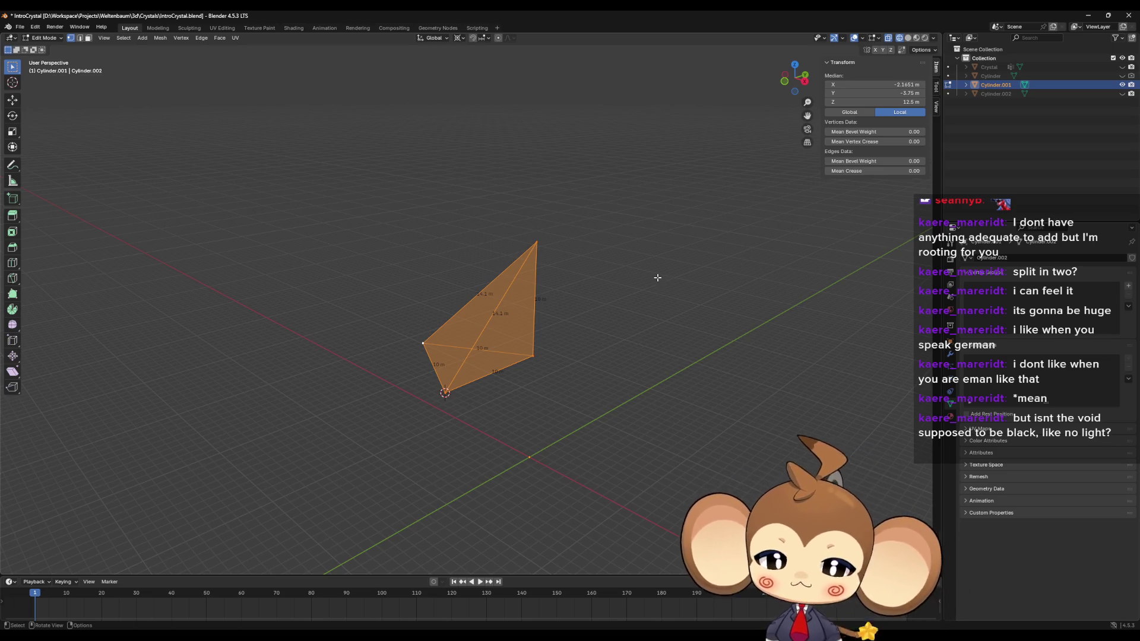
mouse_move(657, 280)
mouse_down()
mouse_move(517, 250)
mouse_move(585, 243)
mouse_up()
Step: Move the top vertex by accident, revert the change, and select the whole mesh
click(540, 207)
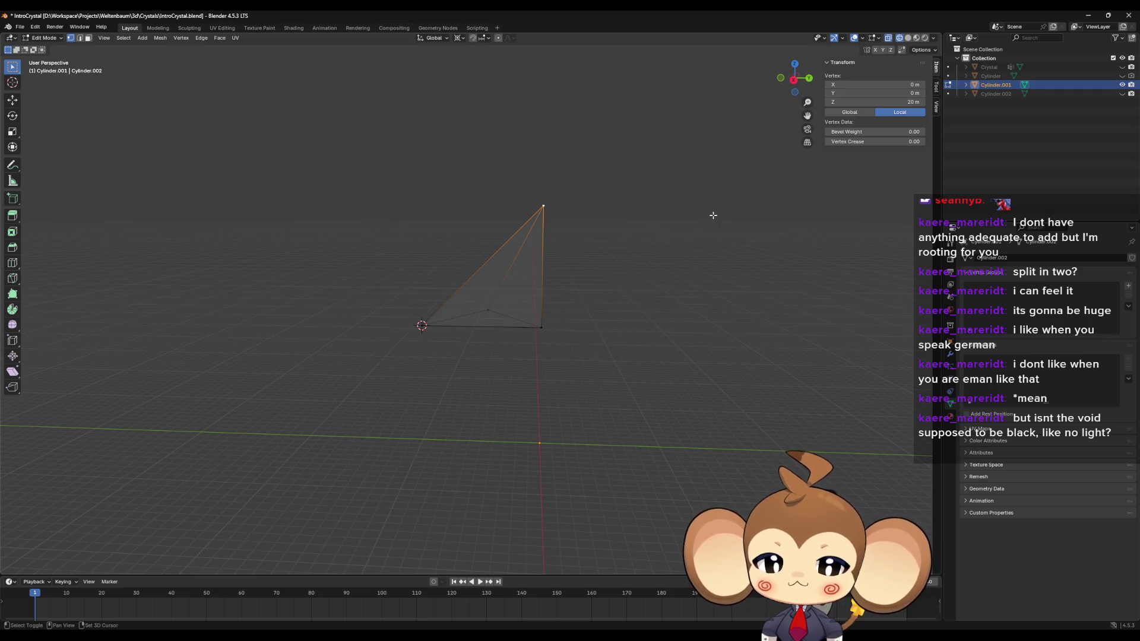
key(g)
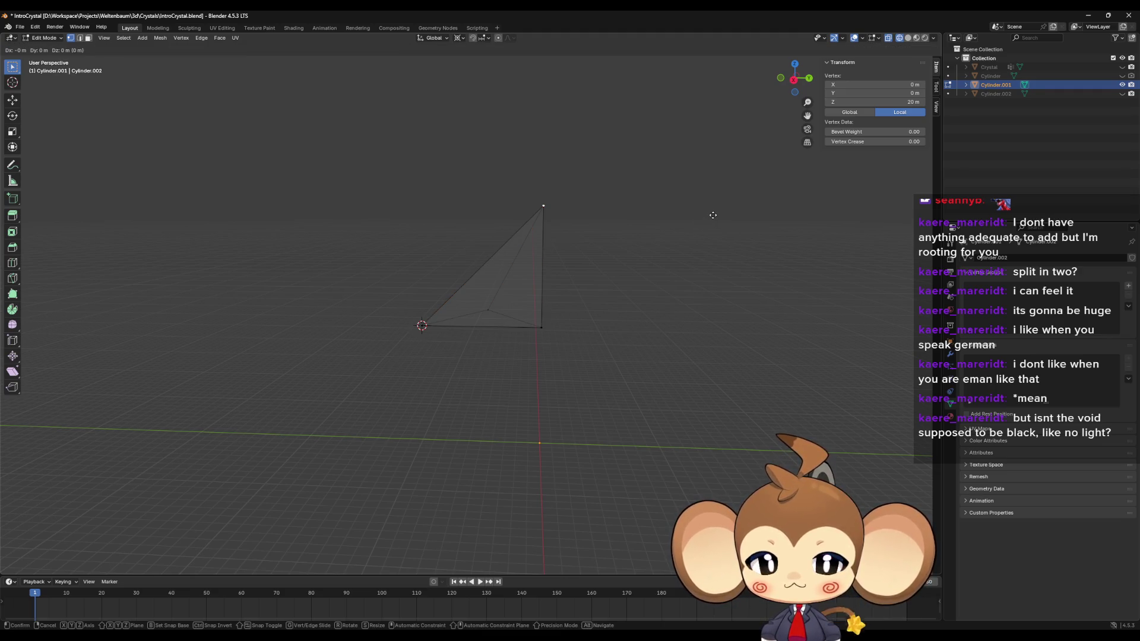
click(713, 215)
key(x)
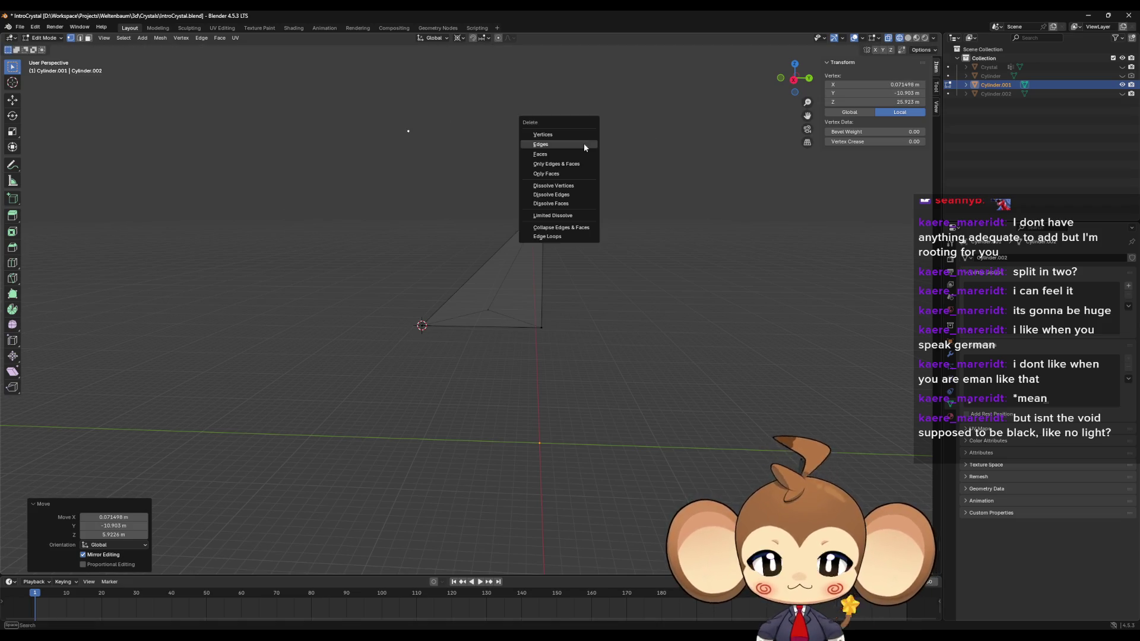
key(v)
key(a)
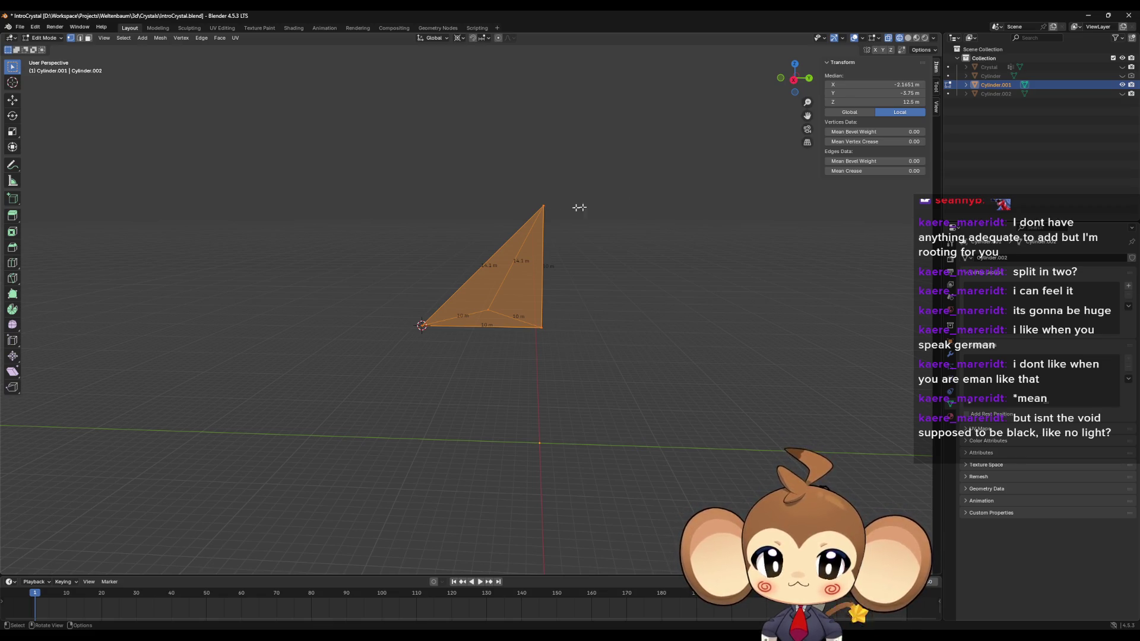
Step: Snap the 3D cursor to the pyramid's top vertex and duplicate the mesh in place
click(544, 206)
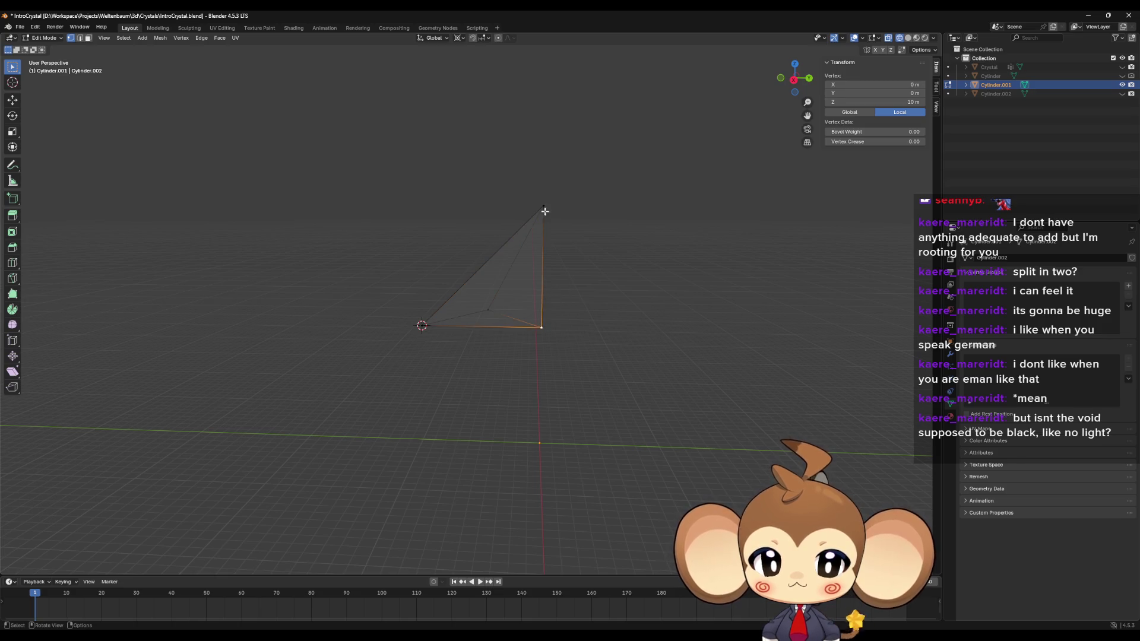
key(shift+s)
click(494, 233)
key(a)
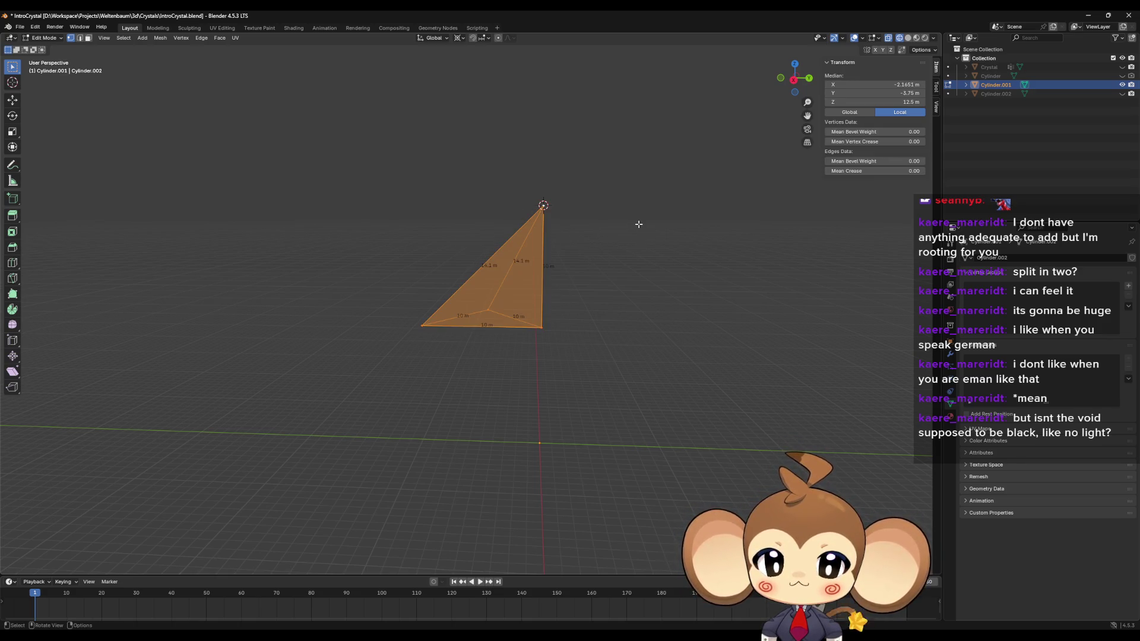
key(shift+d)
right_click(639, 224)
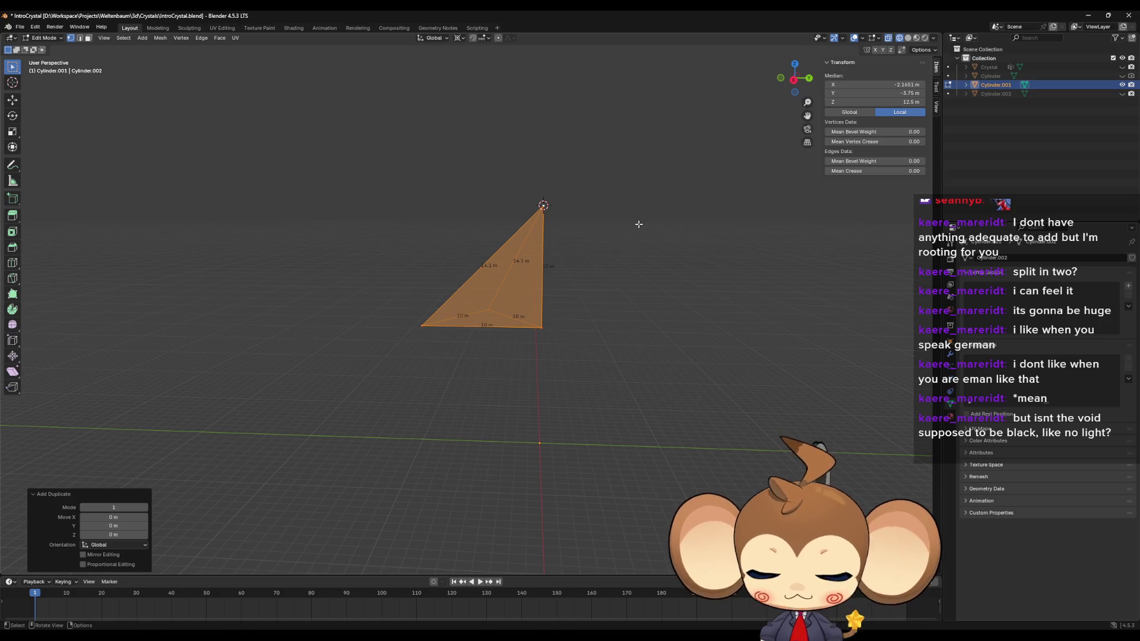
Step: Scale the copy by -1 along Y, then rotate it 180° about X
text(sy-1)
key(Return)
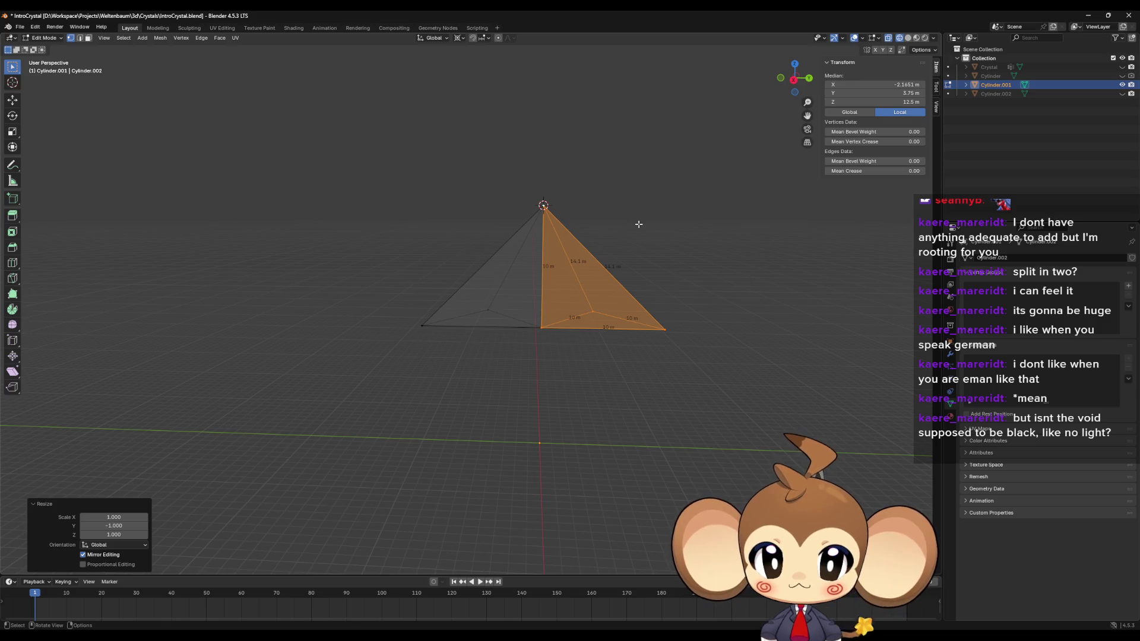
text(rx)
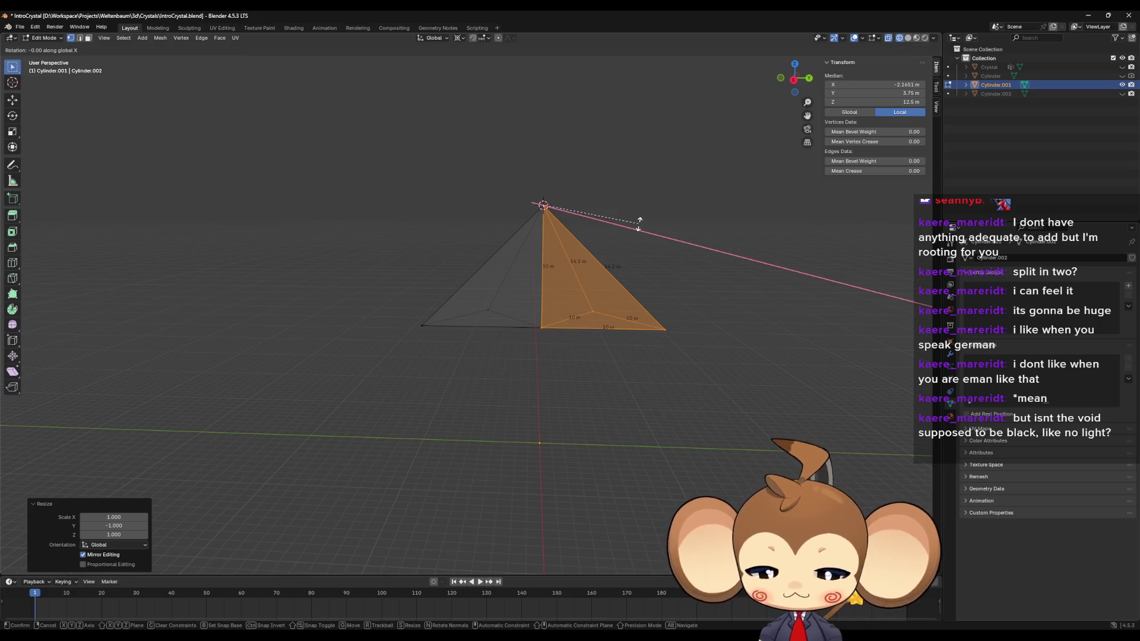
text(180)
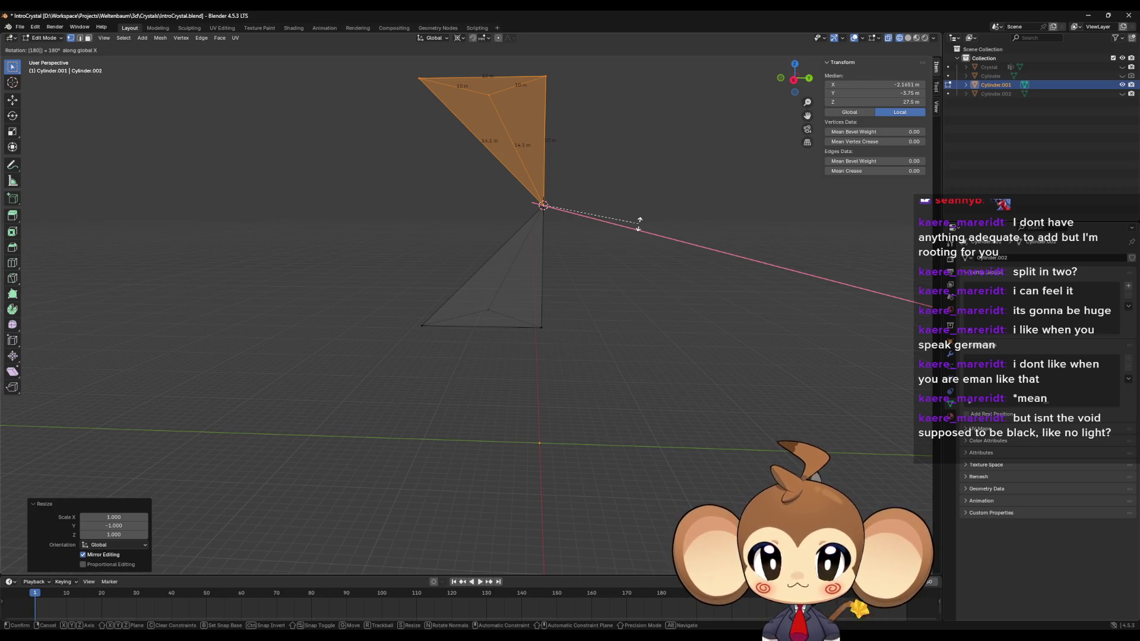
key(Return)
mouse_move(638, 223)
mouse_down()
mouse_move(647, 260)
mouse_move(640, 217)
mouse_move(641, 227)
mouse_up()
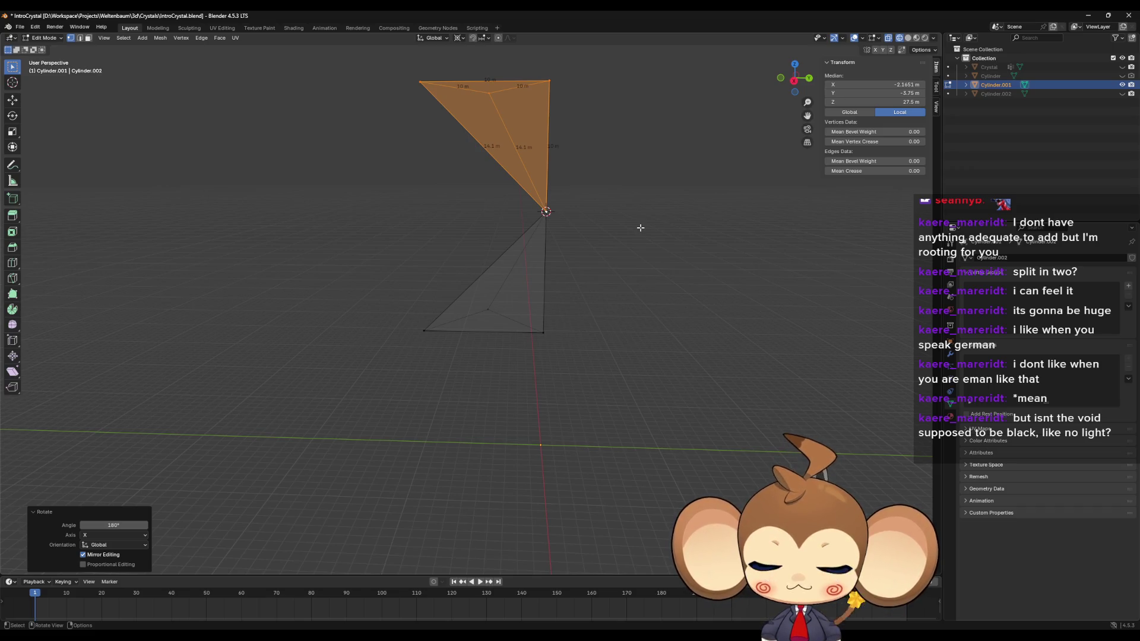
Step: Rotate the flipped copy 90° about Z and then 90° about X
key(r)
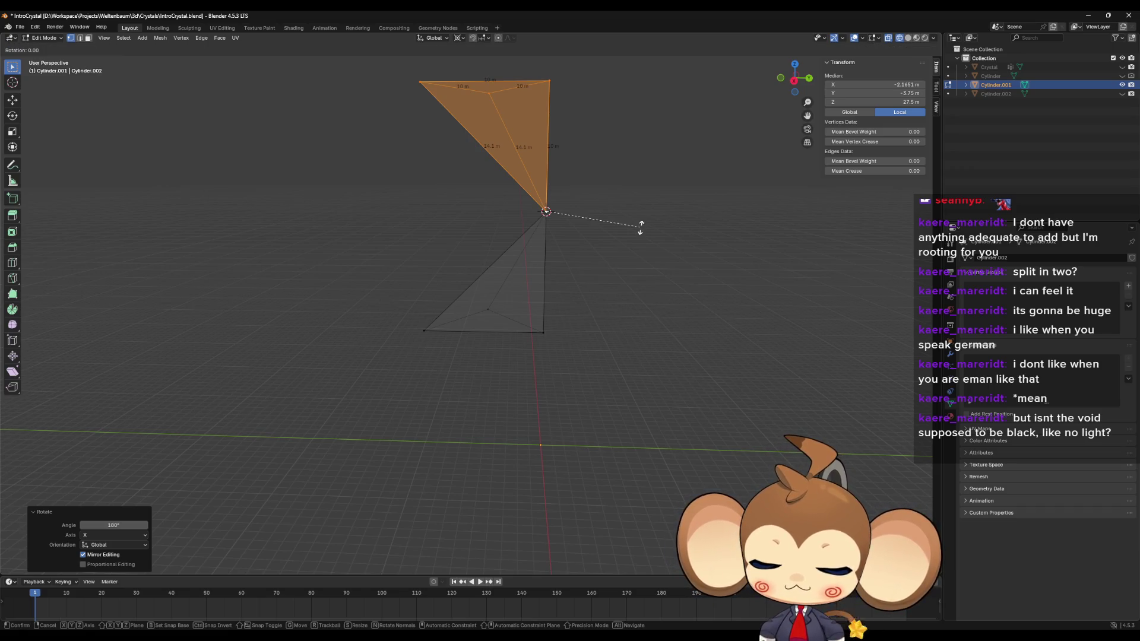
text(z)
text(90)
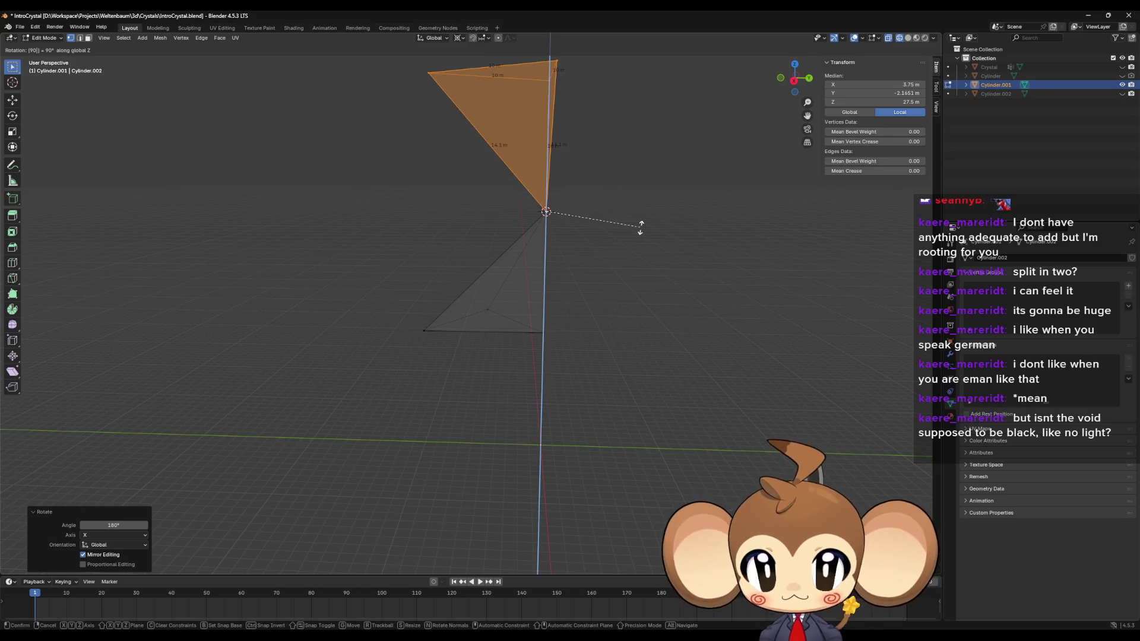
key(Return)
key(r)
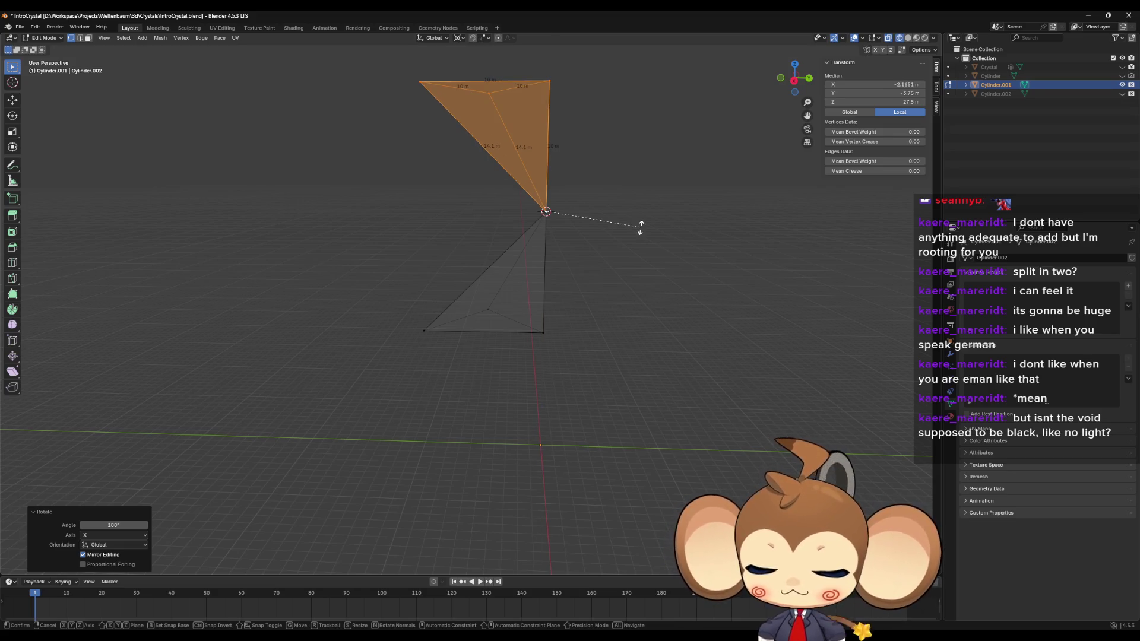
text(x90)
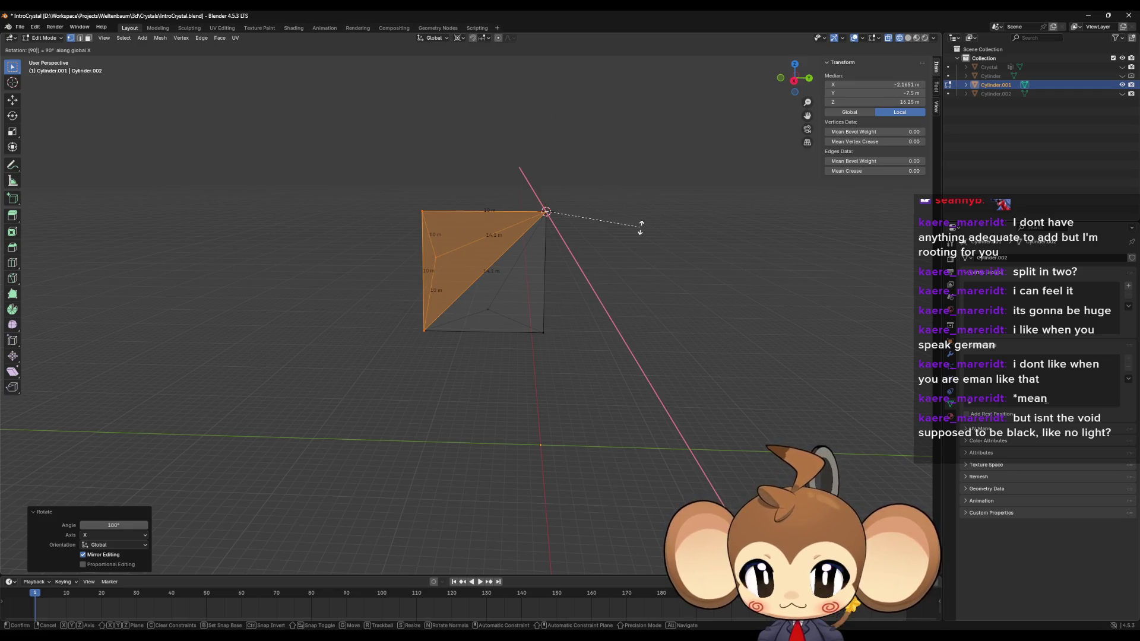
key(Return)
mouse_move(640, 227)
mouse_down()
mouse_move(653, 301)
mouse_move(532, 244)
mouse_move(487, 245)
mouse_move(503, 210)
mouse_move(493, 166)
mouse_move(523, 159)
mouse_move(594, 265)
mouse_move(574, 287)
mouse_move(623, 280)
mouse_move(643, 261)
mouse_move(586, 238)
mouse_move(590, 265)
mouse_move(605, 245)
mouse_up()
Step: Select all the tip geometry and rotate it 90° about Y
key(a)
text(r)
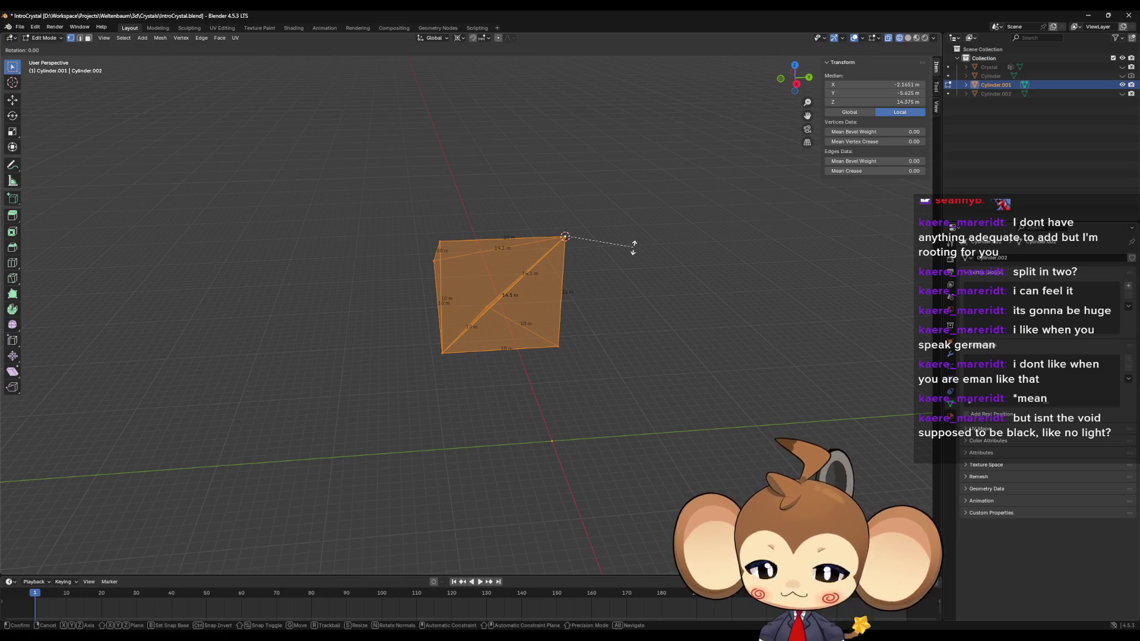
text(y90)
key(Return)
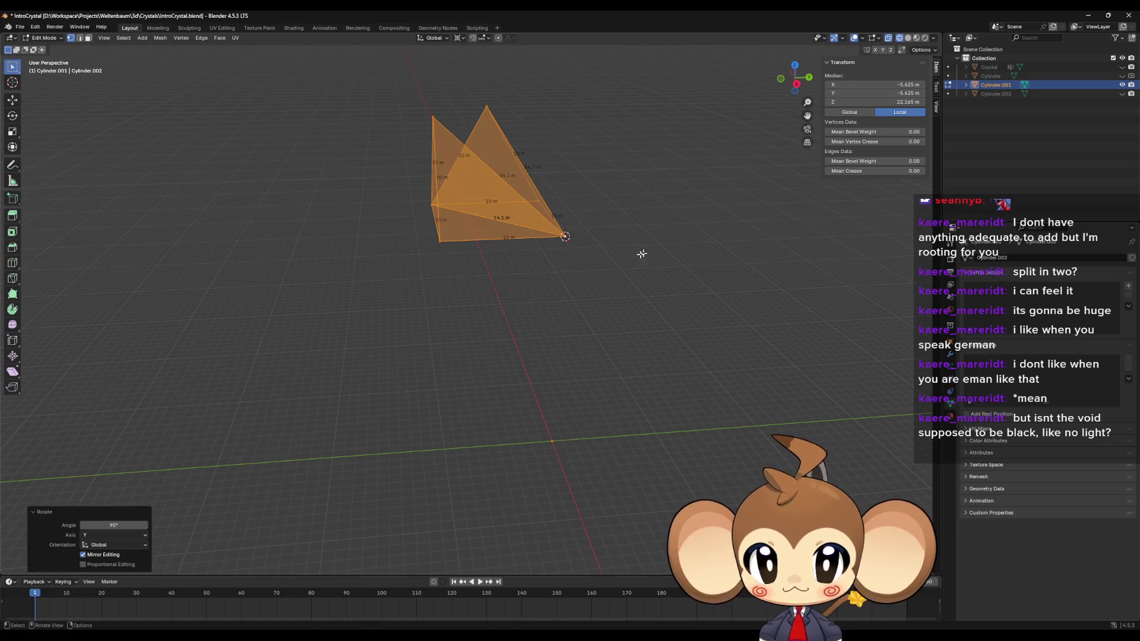
drag(642, 254, 700, 255)
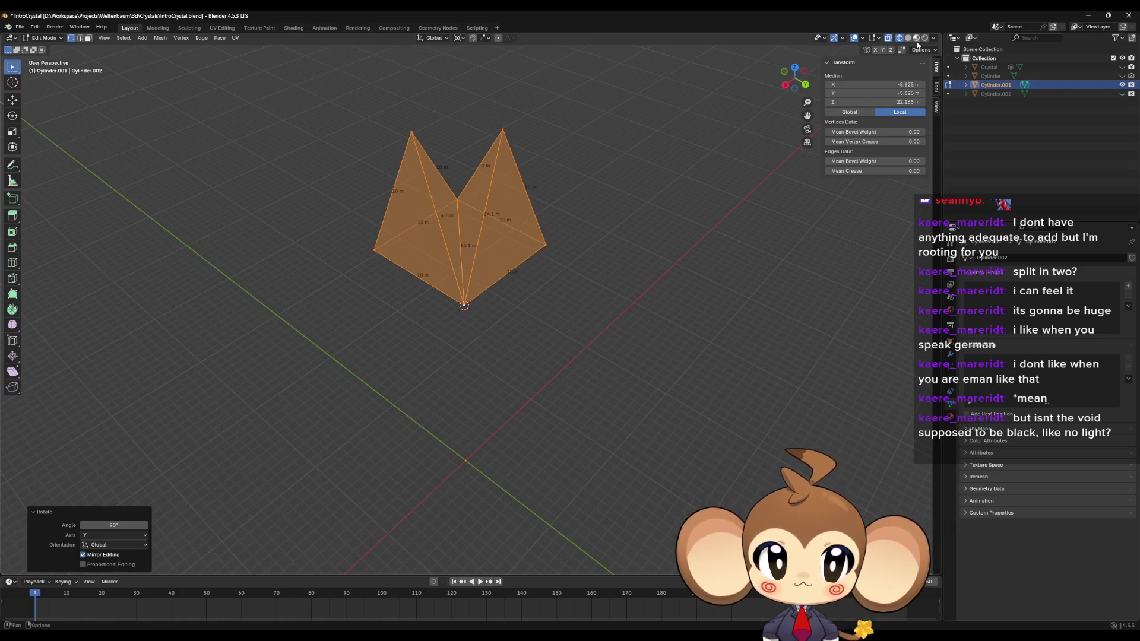
Step: Toggle X-ray shading and show the Cylinder crystal mesh again
key(alt+z)
mouse_move(522, 297)
mouse_down()
mouse_move(621, 297)
mouse_move(618, 284)
mouse_move(574, 311)
mouse_move(570, 279)
mouse_move(490, 262)
mouse_move(562, 245)
mouse_move(742, 257)
mouse_move(736, 346)
mouse_move(743, 267)
mouse_up()
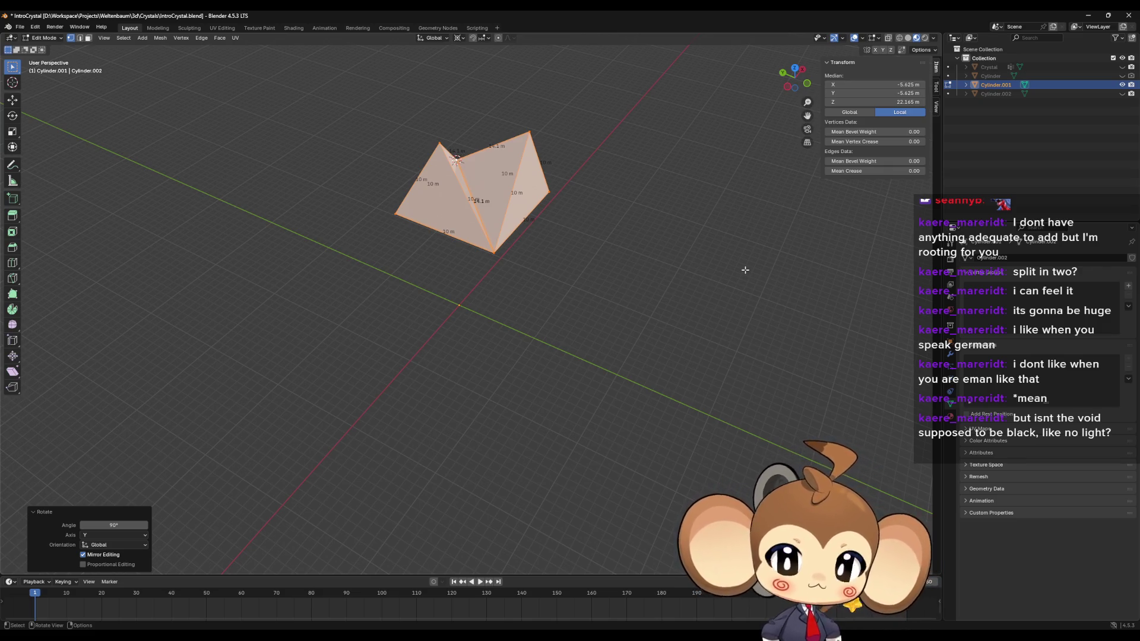
click(1122, 76)
drag(748, 380, 778, 304)
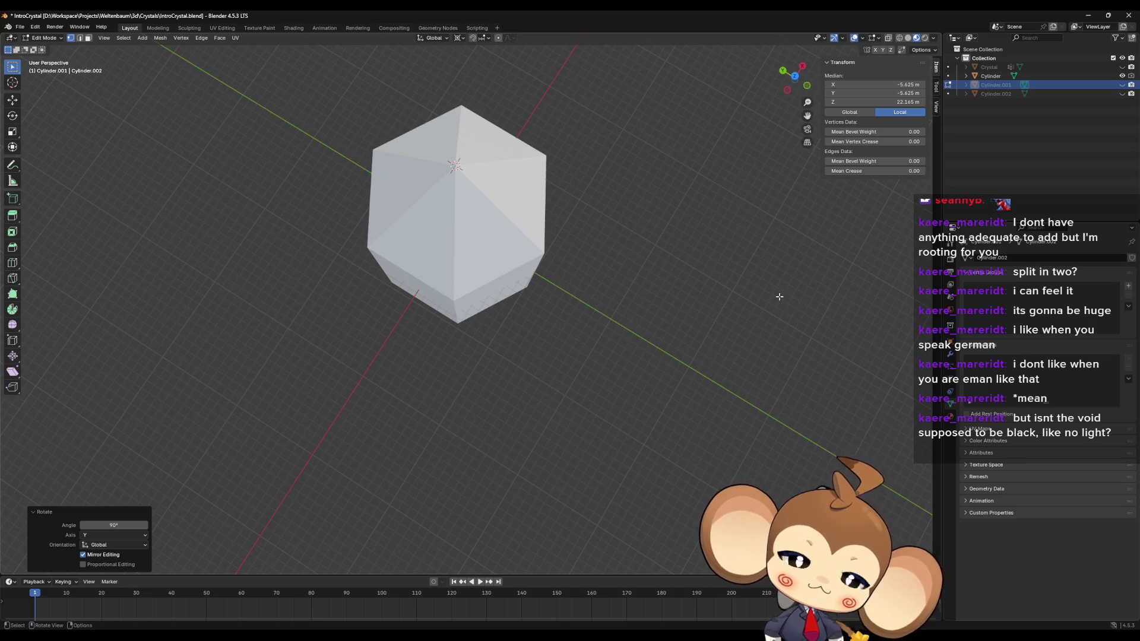
mouse_move(551, 275)
mouse_down()
mouse_move(560, 203)
mouse_move(545, 181)
mouse_move(555, 214)
mouse_move(555, 196)
mouse_move(547, 223)
mouse_up()
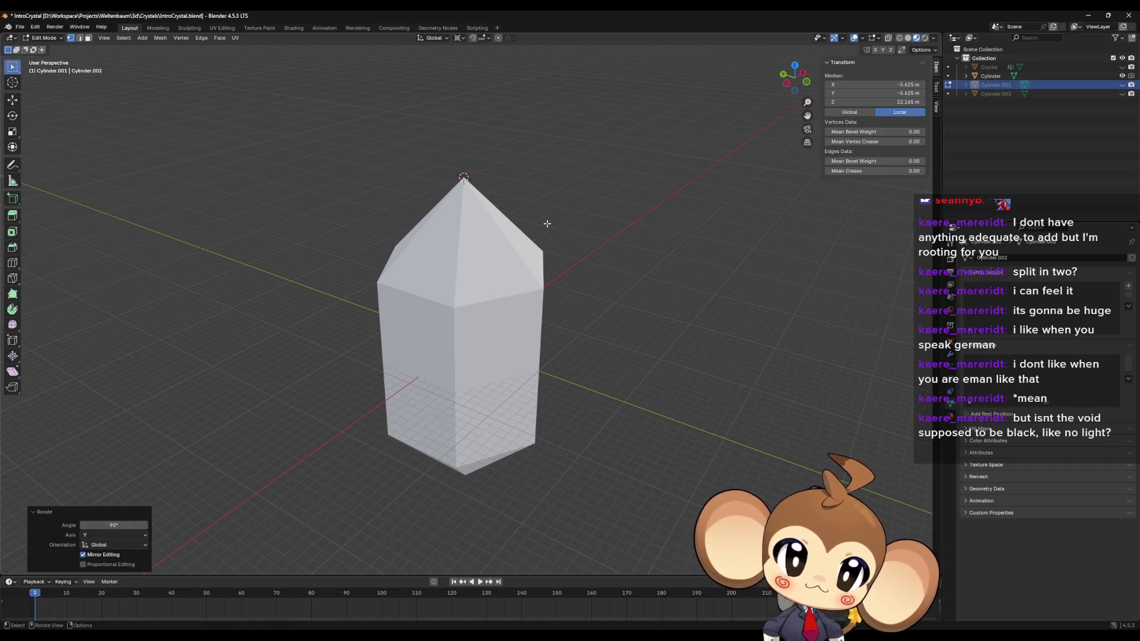
mouse_move(547, 223)
mouse_down()
mouse_move(527, 242)
mouse_move(545, 271)
mouse_up()
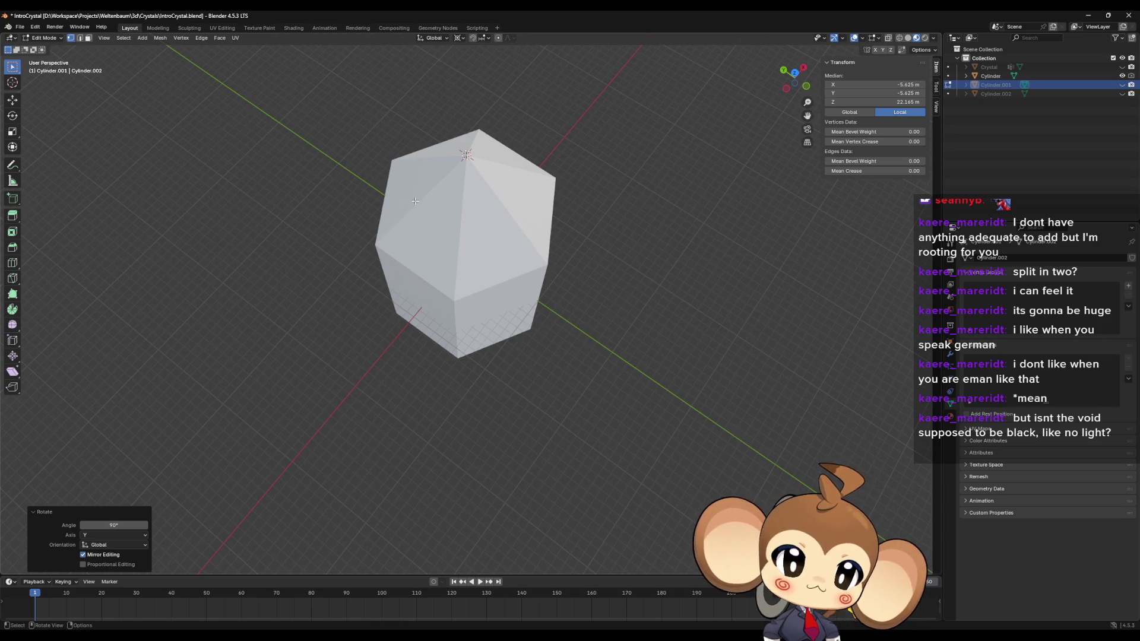
mouse_move(415, 201)
mouse_down()
mouse_move(515, 225)
mouse_move(526, 211)
mouse_up()
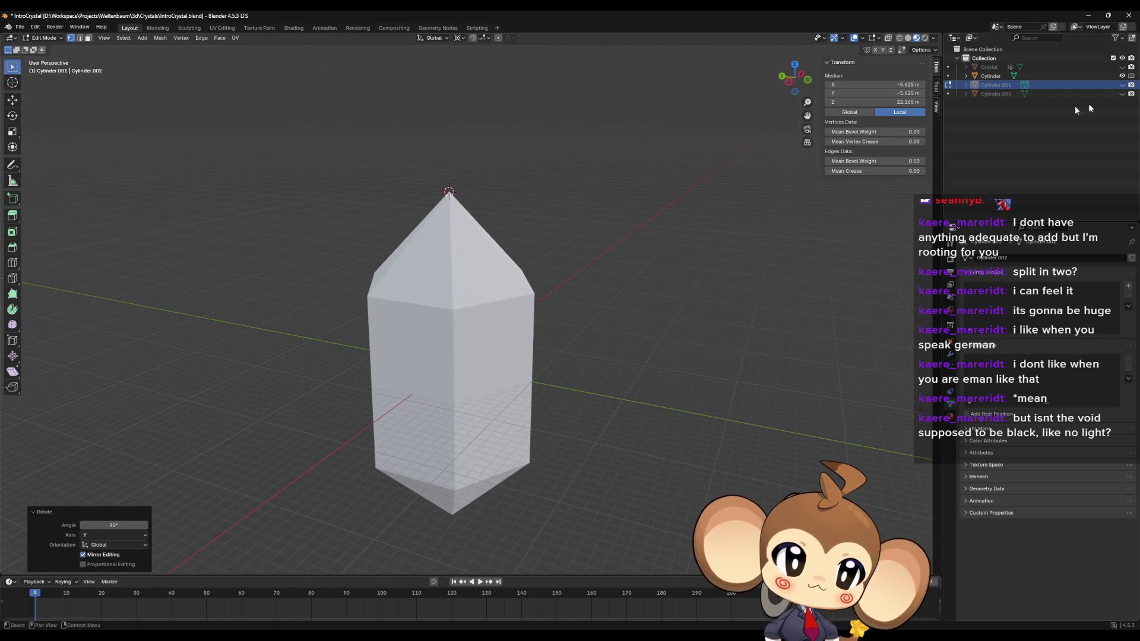
Step: Hide the crystal and show only the Cylinder.001 two-pyramid tip piece
click(1125, 75)
click(1123, 85)
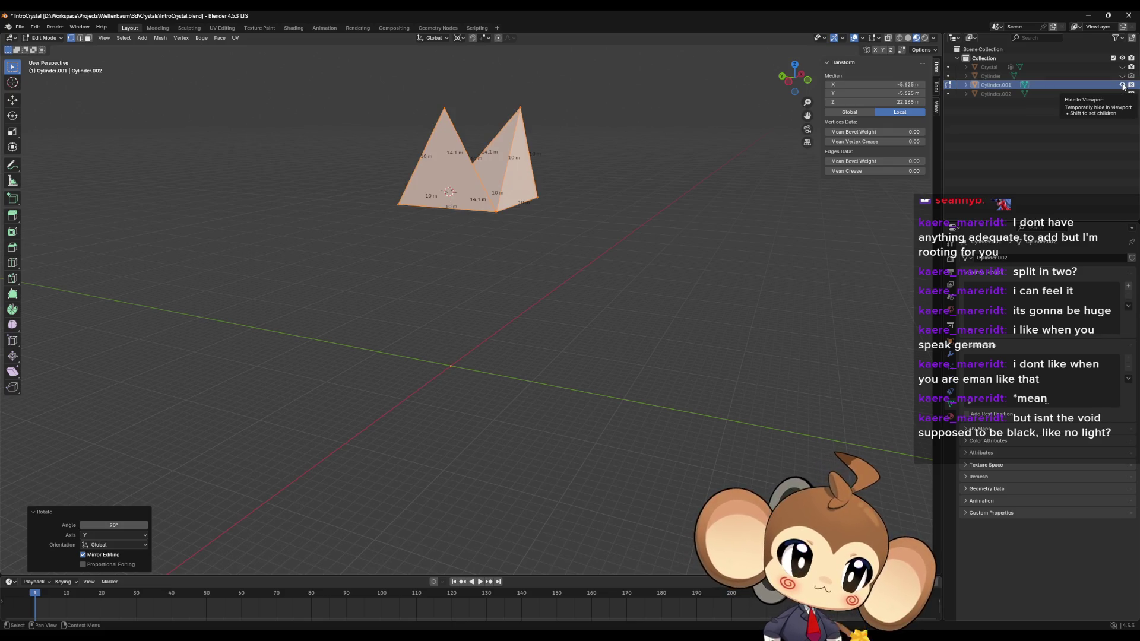
click(1123, 84)
click(1123, 94)
click(1123, 93)
click(1123, 84)
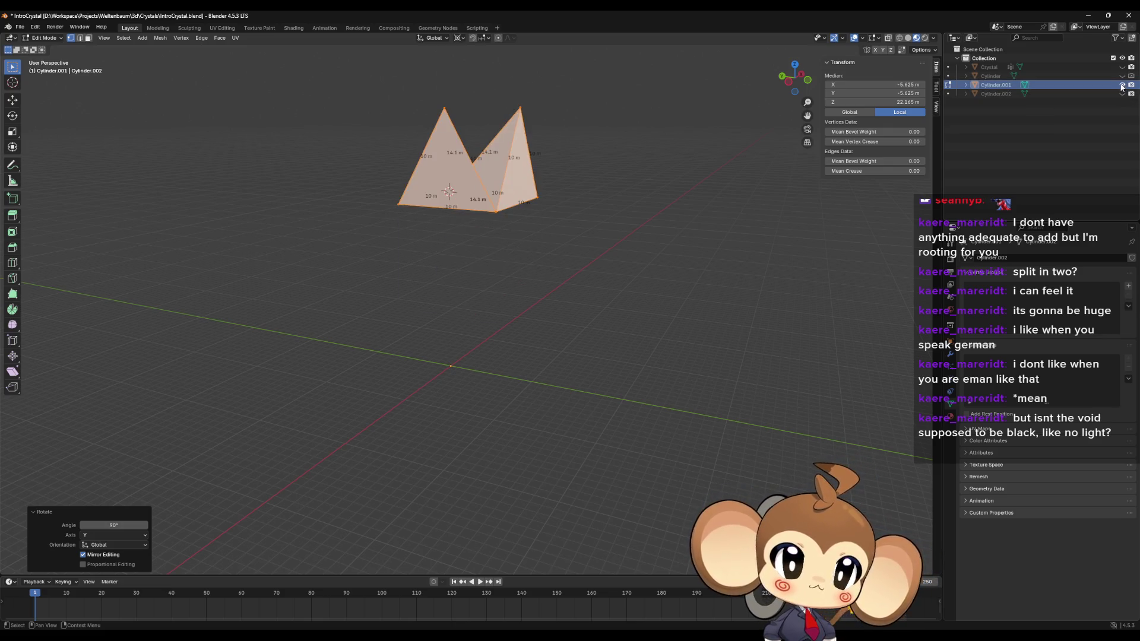
drag(738, 179, 584, 220)
Step: Select one pyramid as a linked piece and delete it
click(583, 219)
click(541, 285)
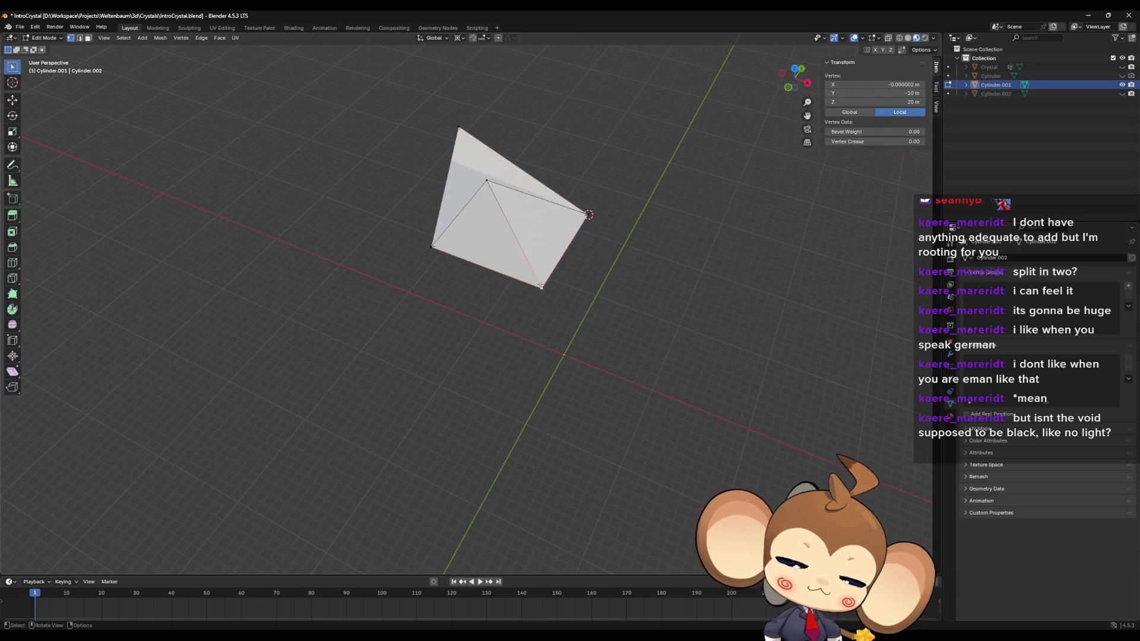
key(l)
key(x)
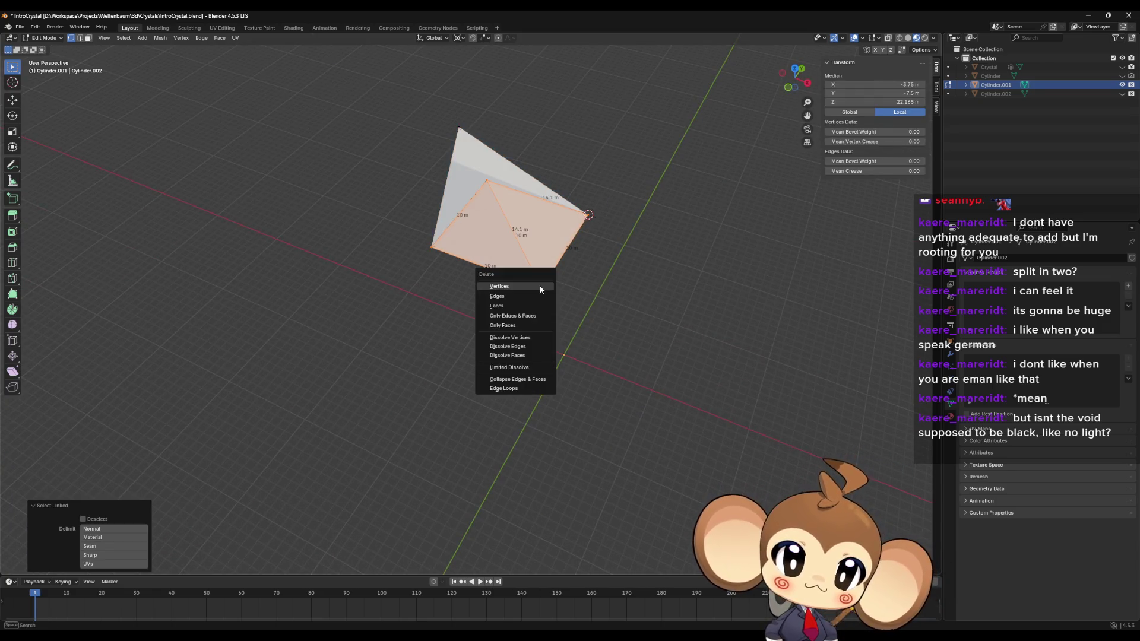
click(537, 286)
Step: Box-select the remaining triangle piece and duplicate it in place
mouse_move(535, 287)
mouse_down()
mouse_move(628, 256)
mouse_move(555, 247)
mouse_move(557, 269)
mouse_move(621, 302)
mouse_move(676, 299)
mouse_move(665, 315)
mouse_up()
drag(455, 211, 453, 186)
drag(343, 134, 555, 288)
mouse_move(554, 288)
mouse_down()
mouse_move(587, 298)
mouse_move(572, 255)
mouse_up()
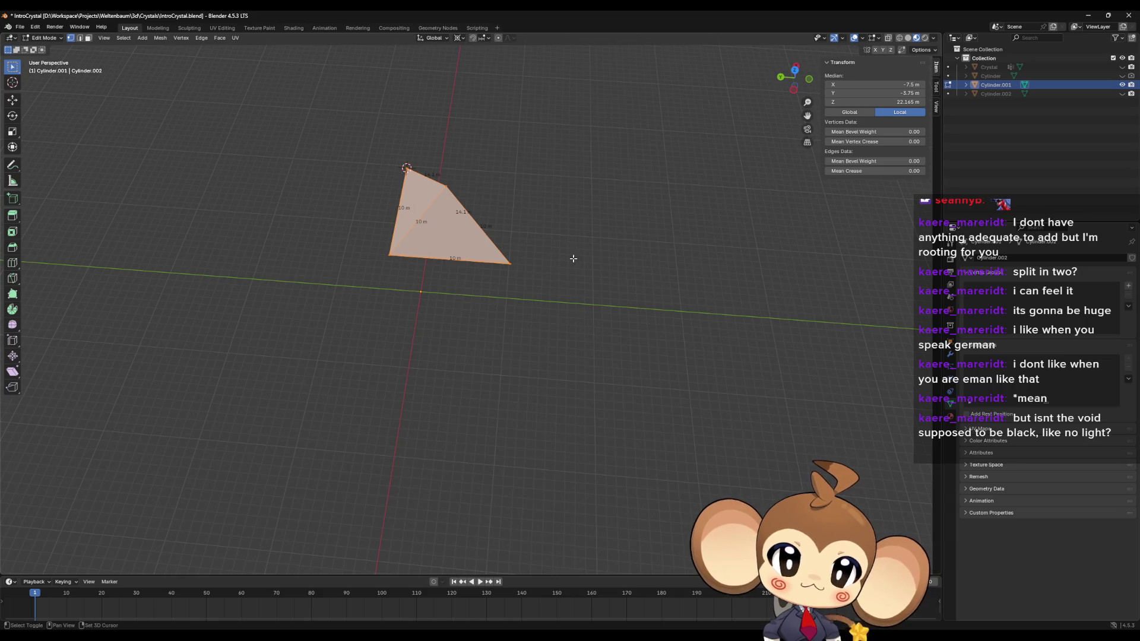
key(shift+d)
right_click(573, 258)
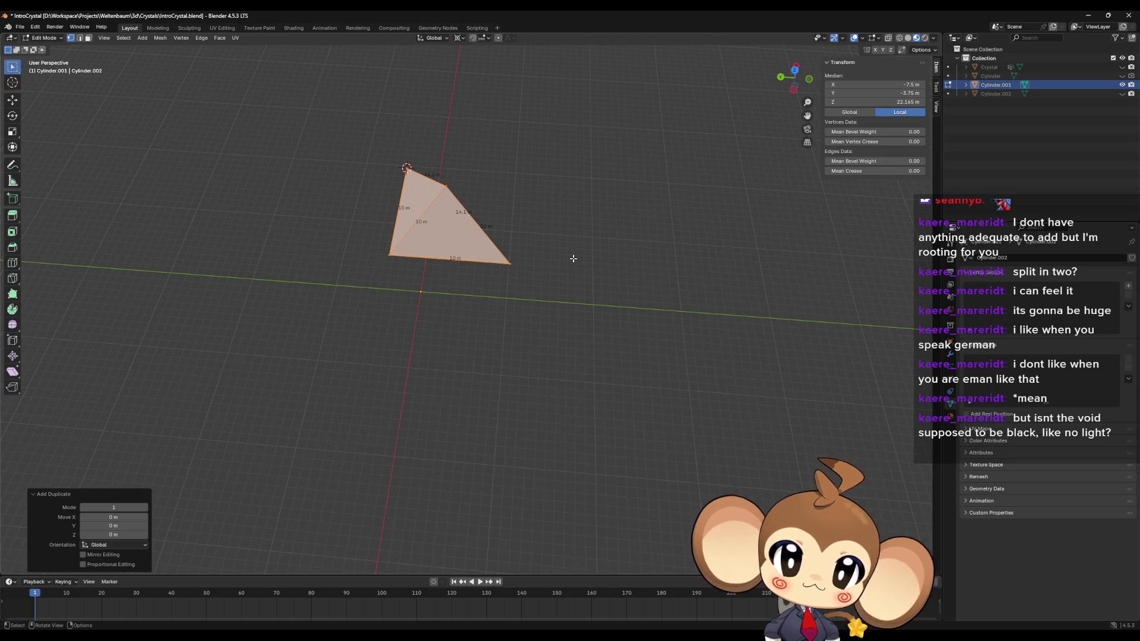
Step: Flip the copy 180° about X and move it -10 m along Y
key(r)
text(x)
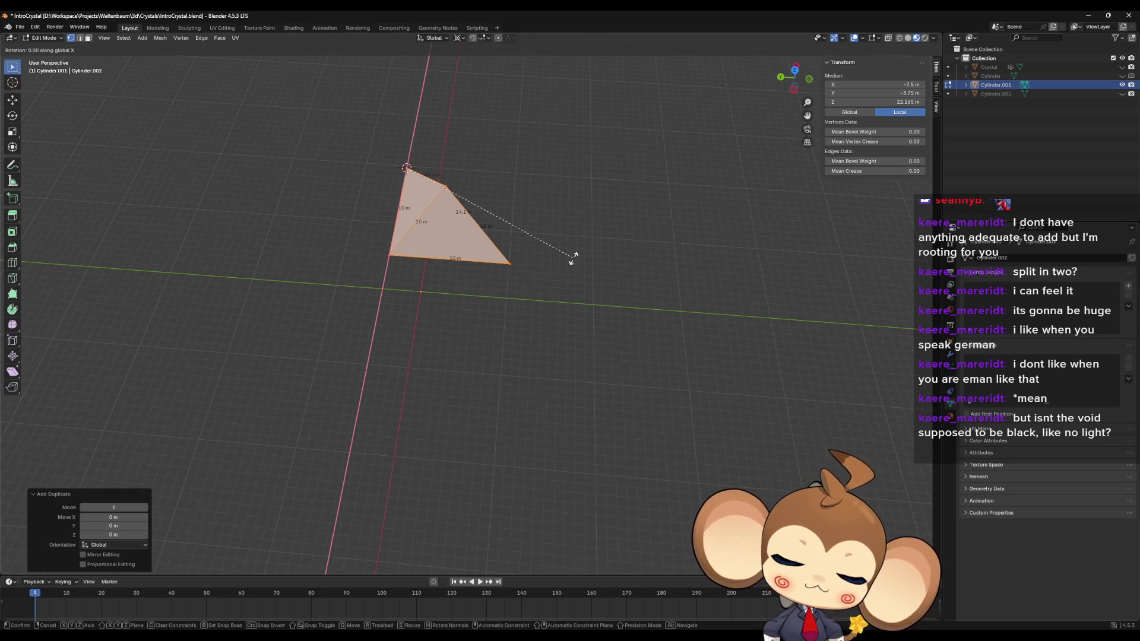
text(180)
key(Return)
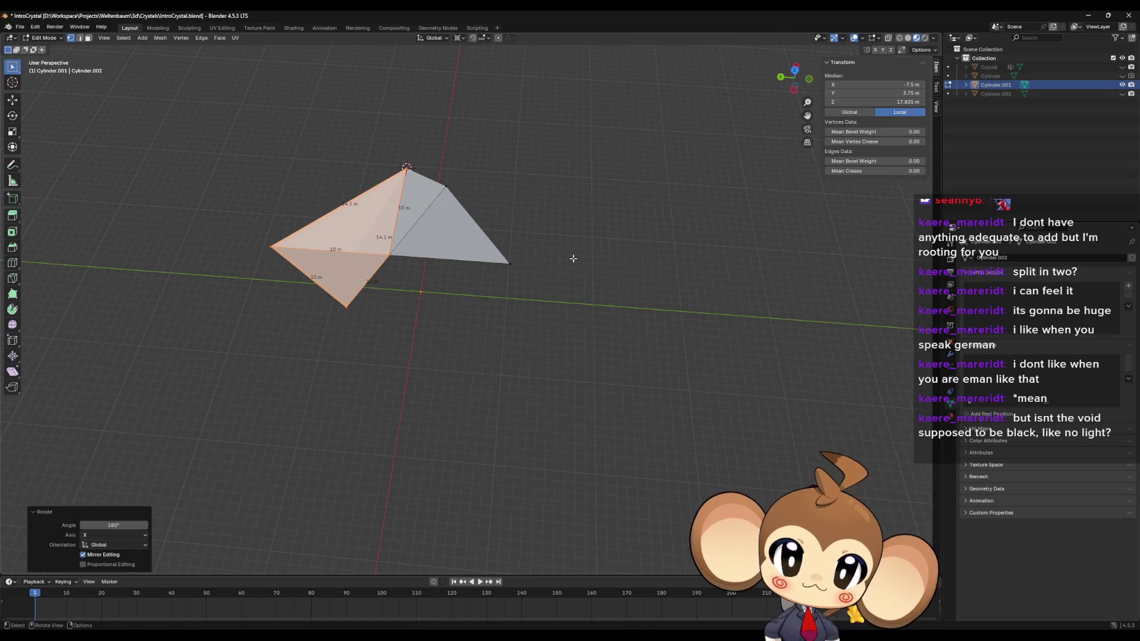
text(g)
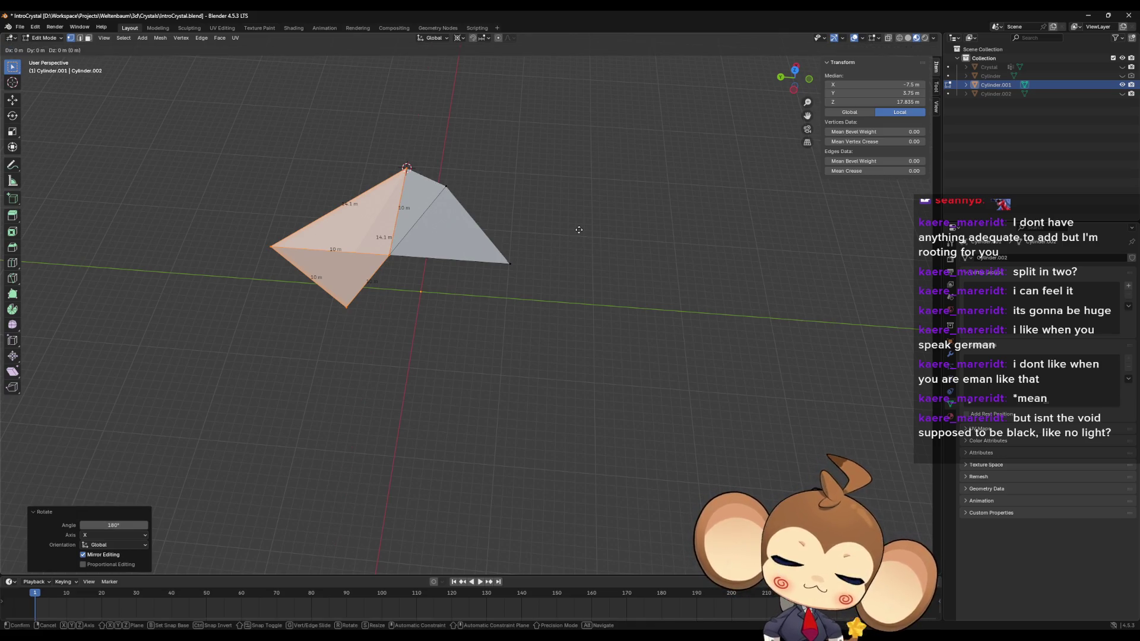
text(y10)
key(minus)
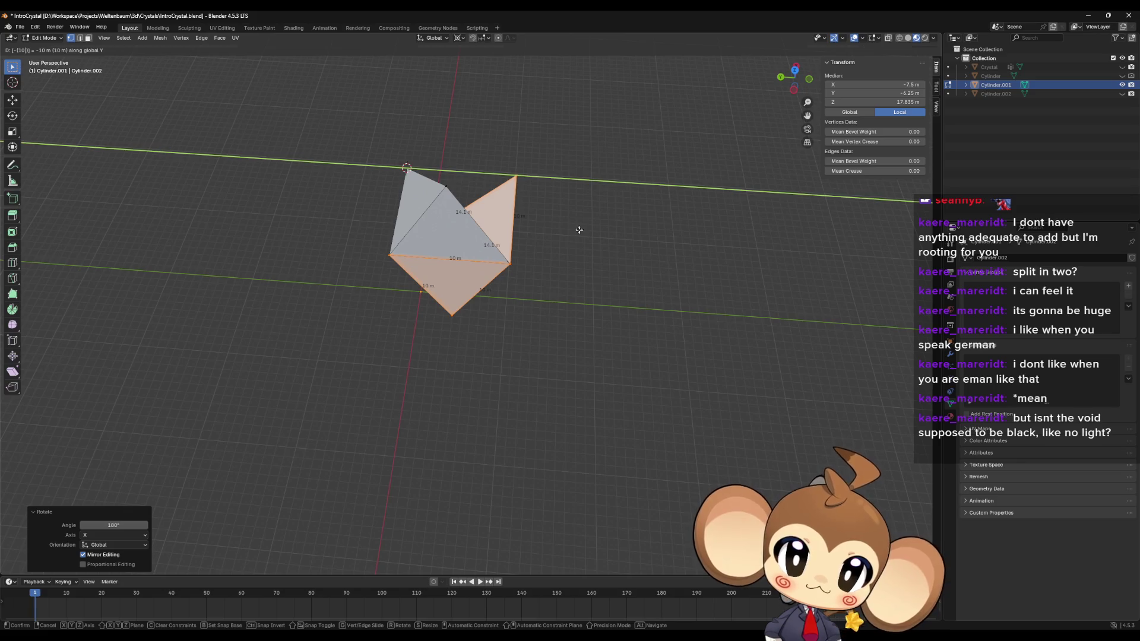
key(Return)
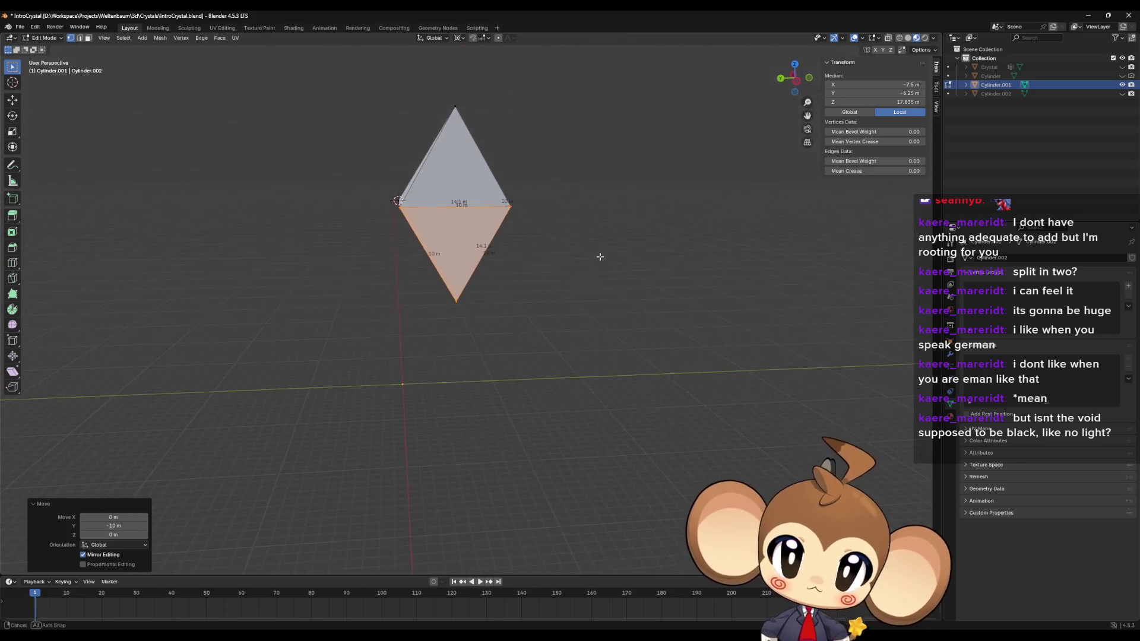
Step: Delete the selected lower part, leaving a single pyramid
mouse_move(600, 256)
mouse_down()
mouse_move(591, 348)
mouse_move(603, 291)
mouse_up()
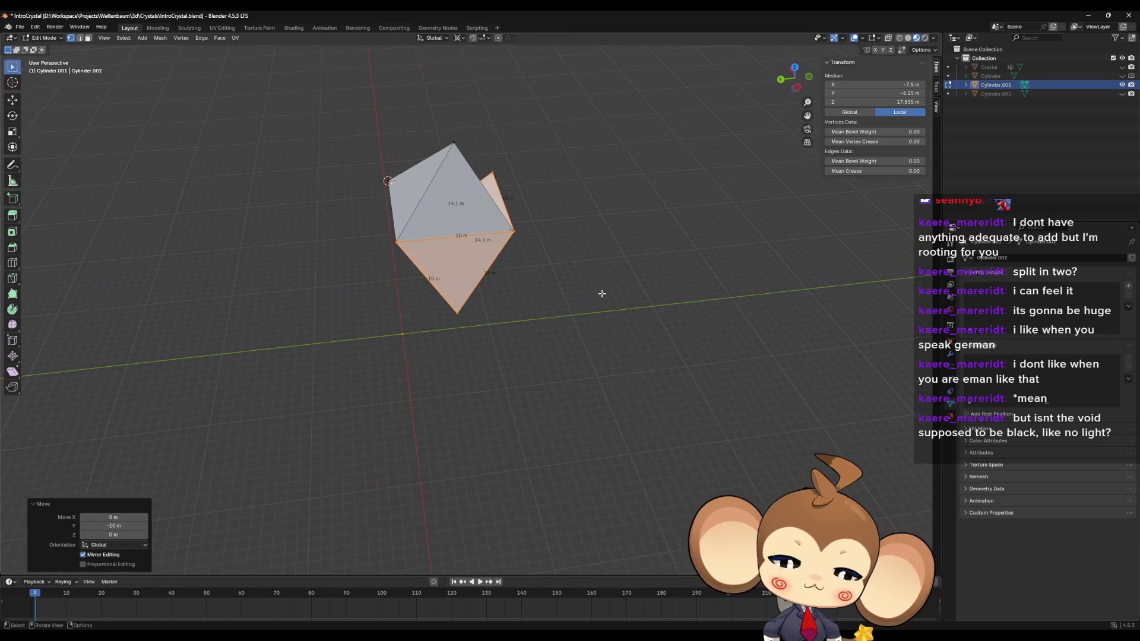
key(x)
click(601, 292)
mouse_move(488, 351)
mouse_down()
mouse_move(470, 330)
mouse_move(478, 255)
mouse_up()
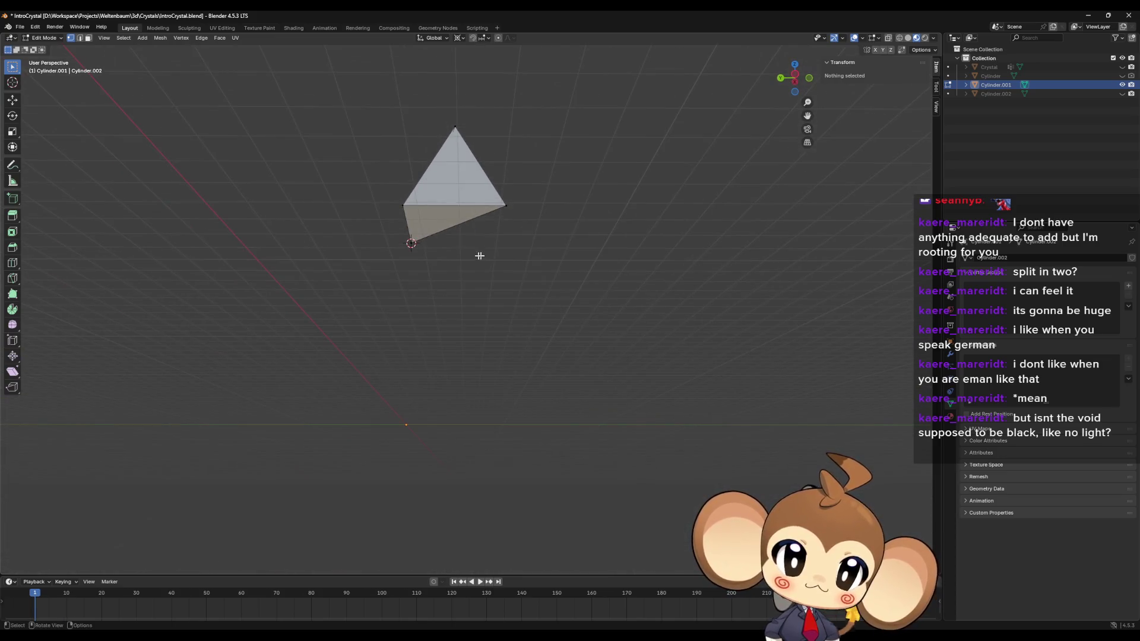
Step: Snap the 3D cursor to the top vertex, then to the bottom-left vertex
click(454, 127)
drag(470, 188, 468, 229)
key(shift+s)
click(469, 178)
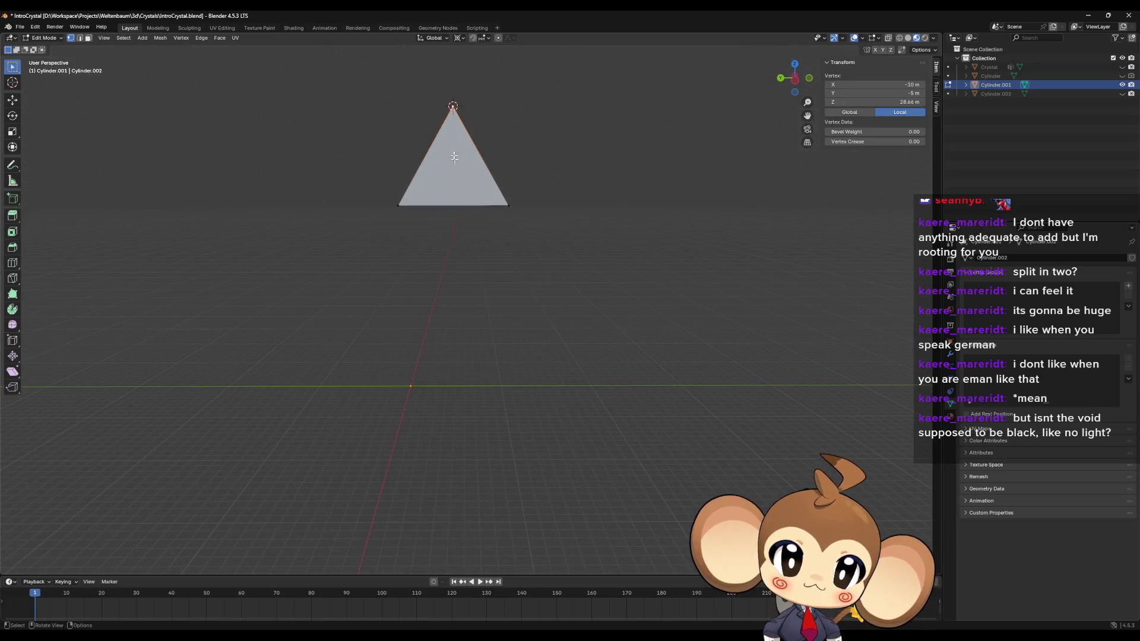
click(398, 206)
key(shift+s)
click(418, 226)
Step: Copy the top vertex in place and mirror it downward with a Z scale of -1
key(alt+a)
click(453, 108)
drag(453, 107, 529, 160)
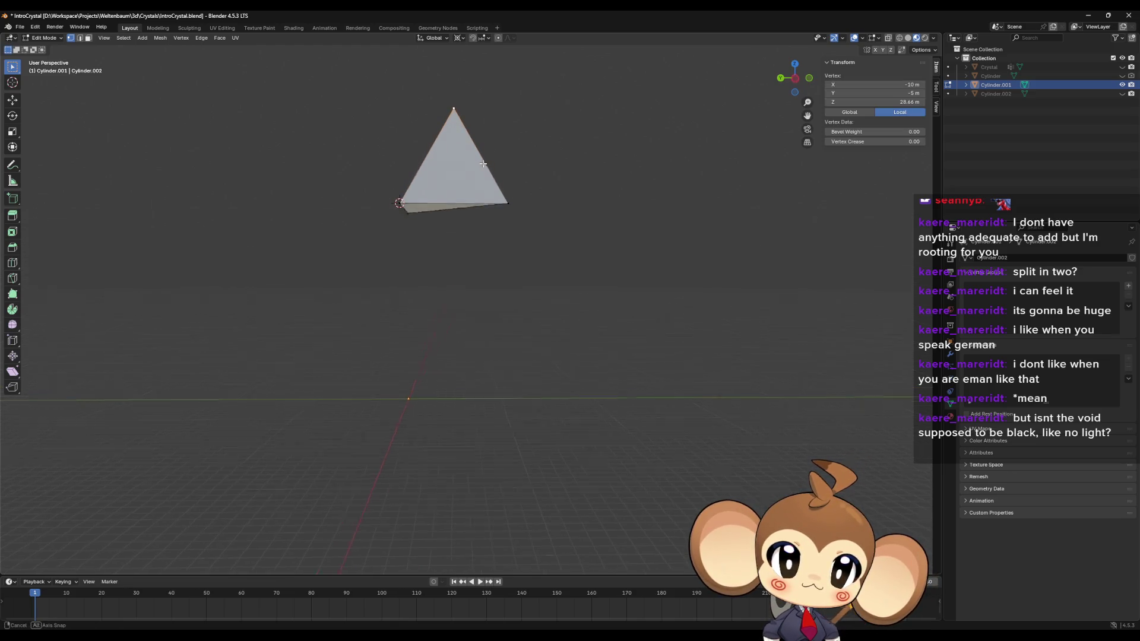
key(g)
right_click(529, 160)
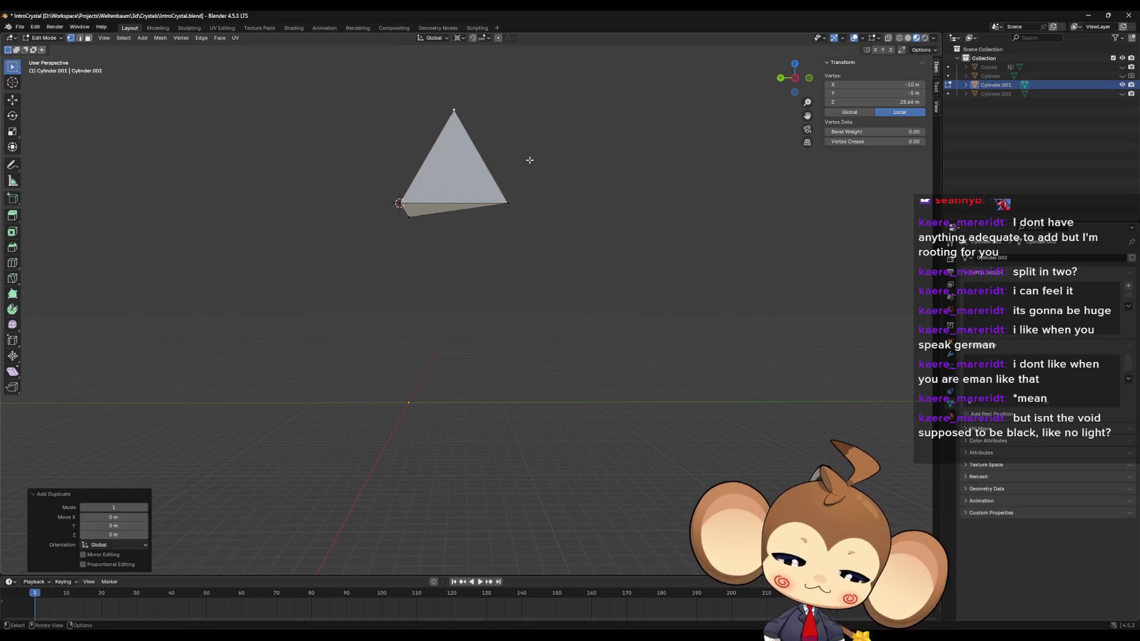
key(s)
text(z)
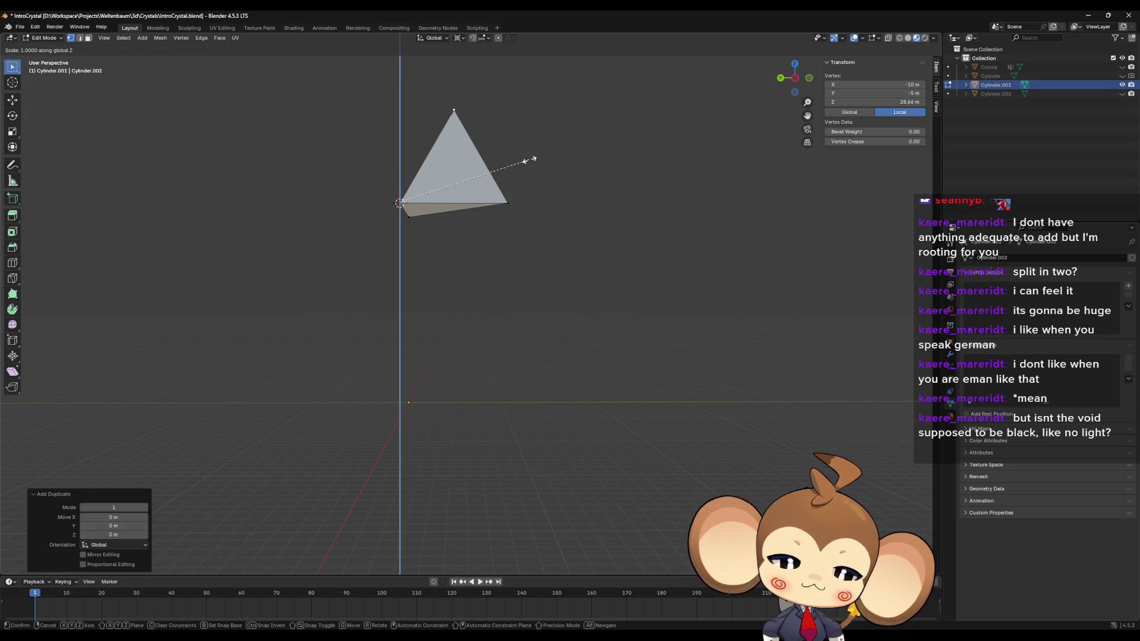
text(-1)
key(Return)
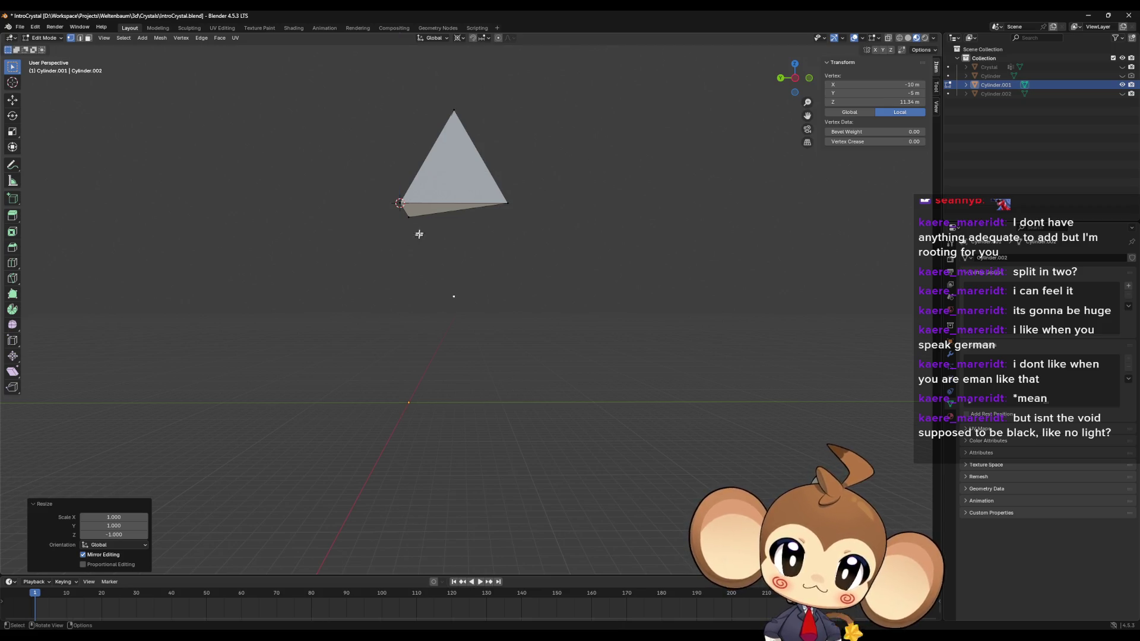
Step: Add two base vertices to the selection and delete only their faces
shift+click(408, 217)
shift+click(498, 196)
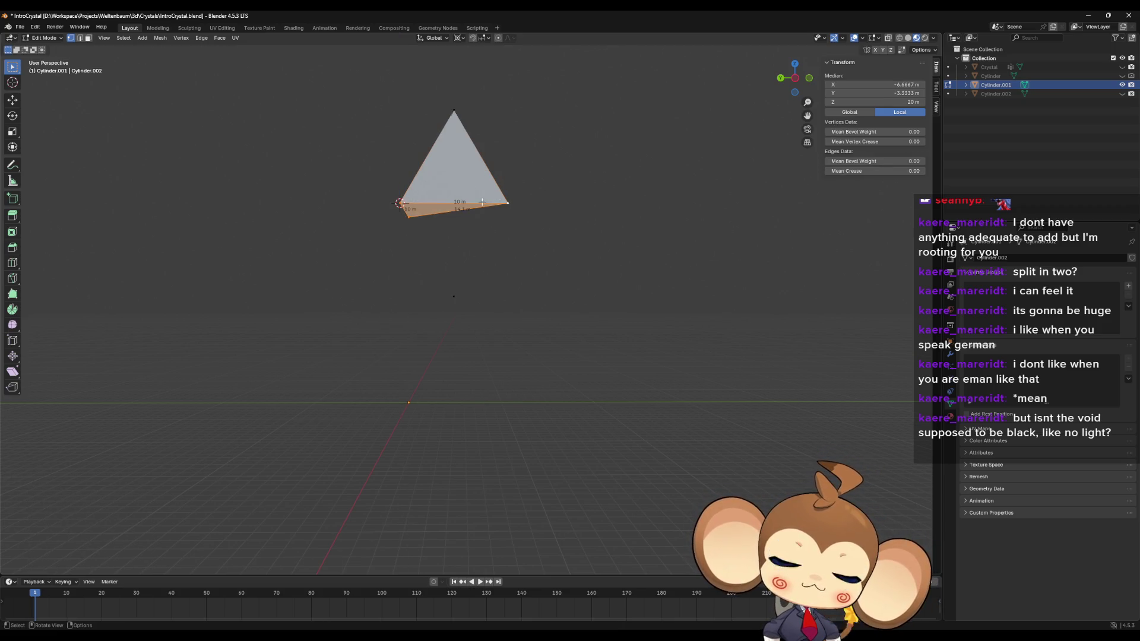
key(x)
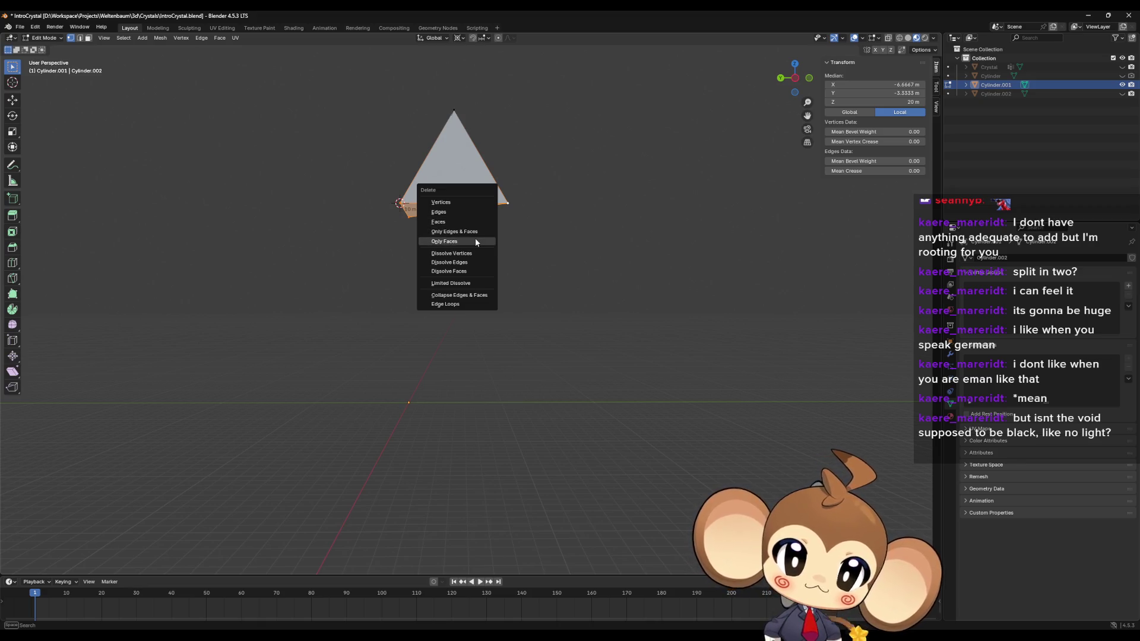
click(474, 240)
Step: Fill a face between three triangle corners, then undo the last change
mouse_move(372, 181)
mouse_down()
mouse_move(400, 202)
mouse_move(523, 212)
mouse_up()
click(491, 211)
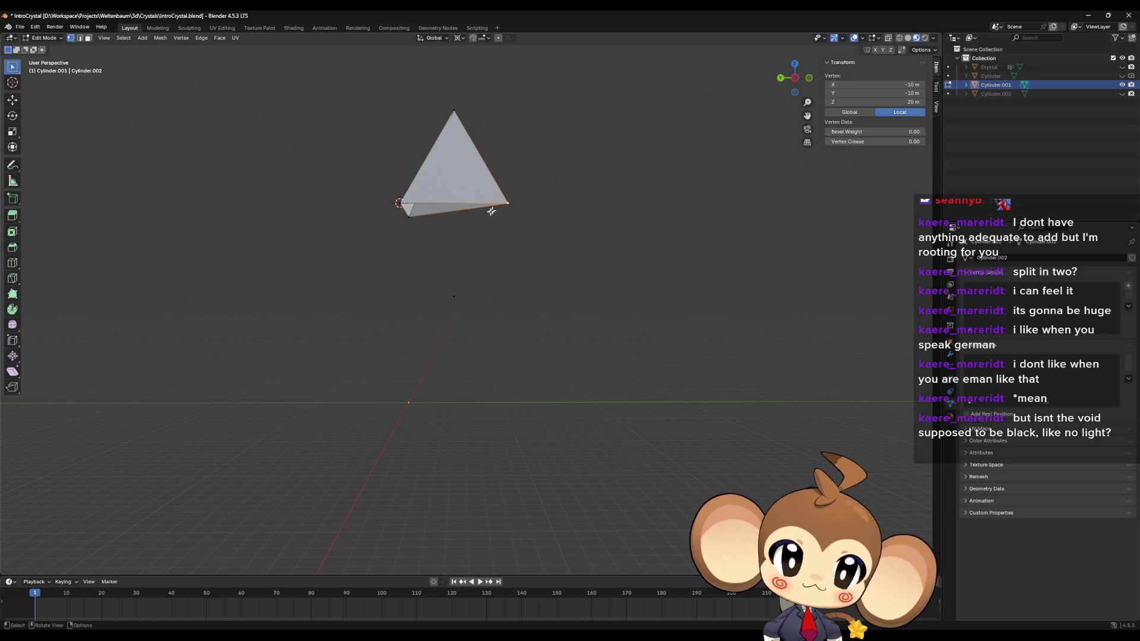
shift+click(409, 218)
shift+click(454, 296)
key(f)
drag(383, 184, 416, 209)
shift+click(408, 217)
shift+click(455, 287)
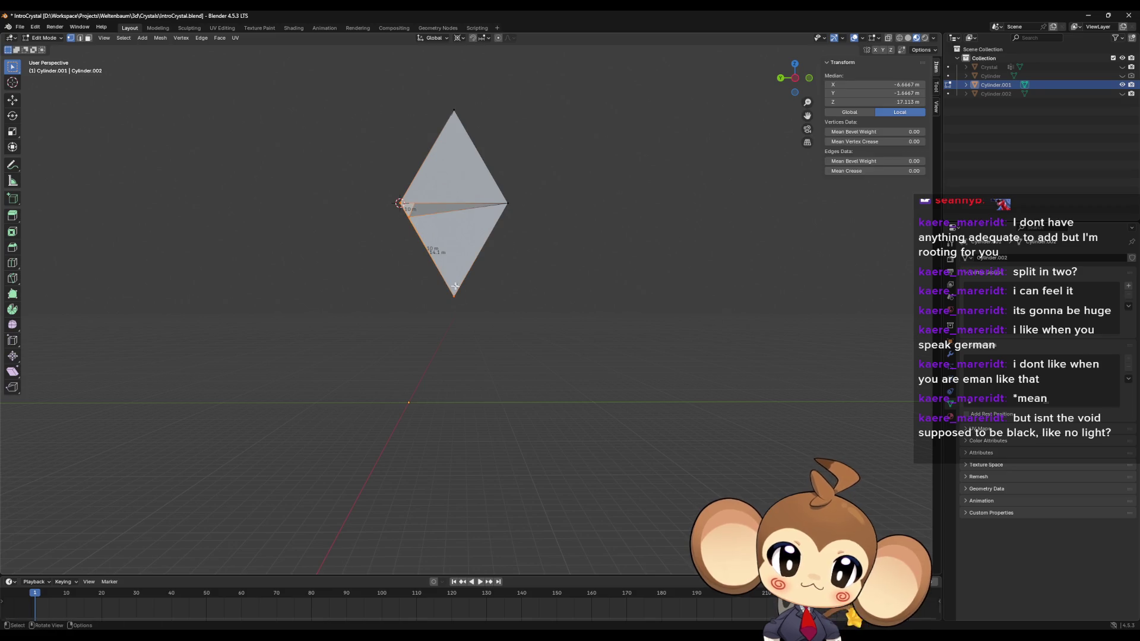
mouse_move(436, 279)
mouse_down()
mouse_move(532, 273)
mouse_move(643, 344)
mouse_move(725, 333)
mouse_move(603, 328)
mouse_move(463, 382)
mouse_move(481, 313)
mouse_move(507, 315)
mouse_move(532, 348)
mouse_move(526, 374)
mouse_move(484, 351)
mouse_move(463, 313)
mouse_move(473, 290)
mouse_move(432, 276)
mouse_move(435, 305)
mouse_move(481, 312)
mouse_move(552, 308)
mouse_move(593, 290)
mouse_move(508, 291)
mouse_move(509, 458)
mouse_move(532, 476)
mouse_move(466, 452)
mouse_move(478, 460)
mouse_move(464, 493)
mouse_move(517, 484)
mouse_move(550, 399)
mouse_move(476, 397)
mouse_move(463, 458)
mouse_move(454, 431)
mouse_move(338, 377)
mouse_move(587, 473)
mouse_move(562, 459)
mouse_move(601, 471)
mouse_move(583, 407)
mouse_up()
key(ctrl+z)
click(587, 317)
Step: Delete the extra bottom vertex, then hide Cylinder.001 and show the Cylinder crystal
click(473, 399)
key(x)
click(437, 363)
click(557, 463)
key(a)
click(575, 475)
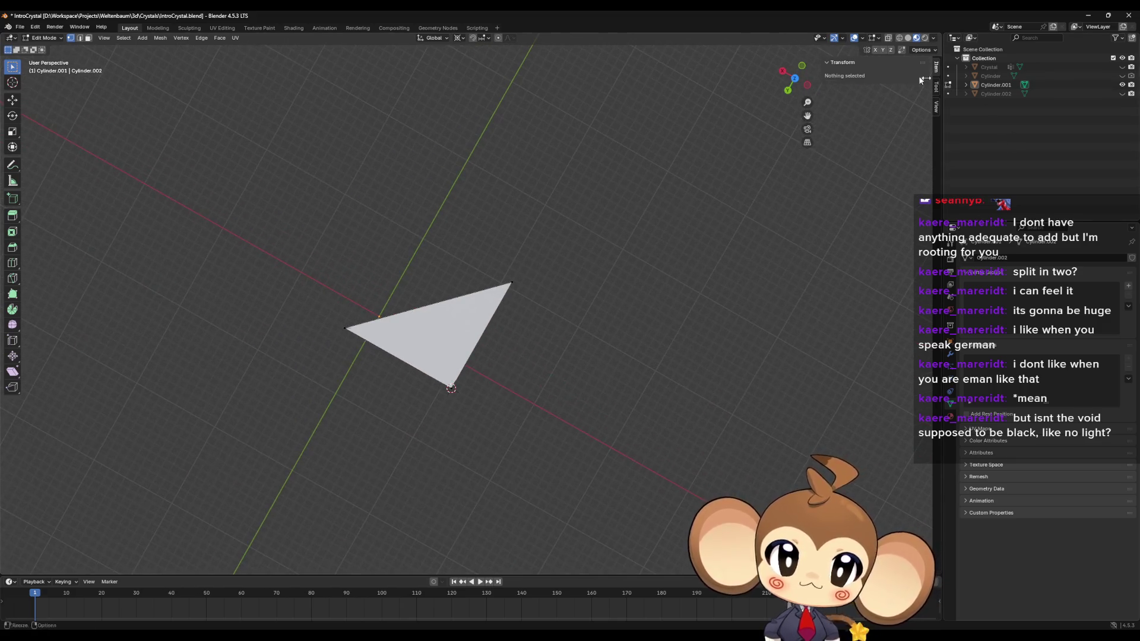
click(1123, 85)
click(1123, 76)
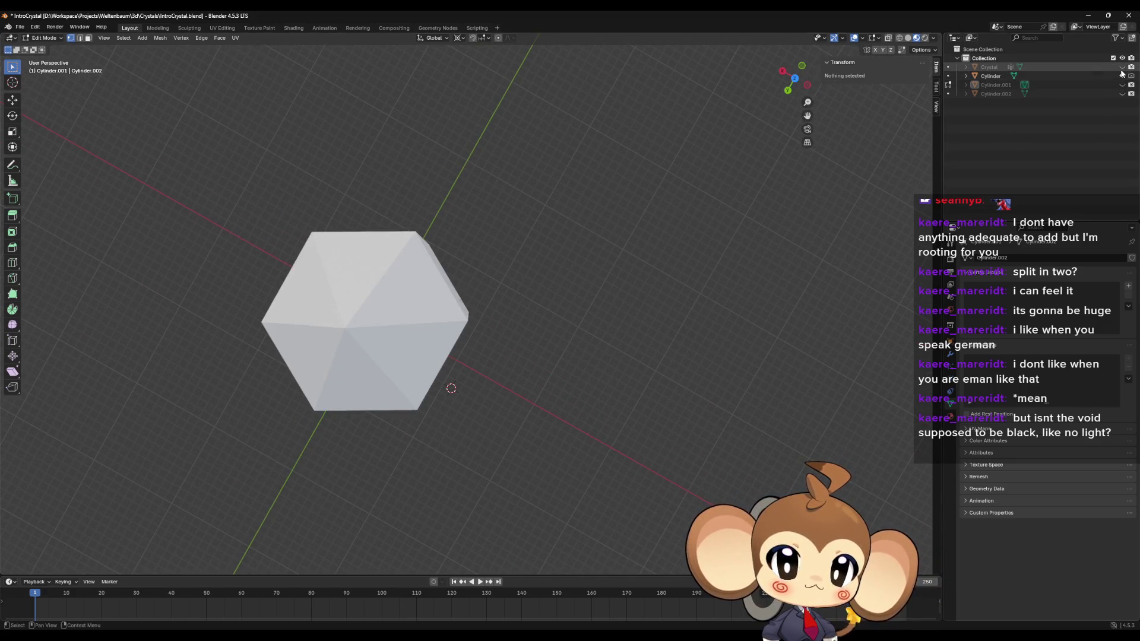
mouse_move(570, 380)
mouse_down()
mouse_move(656, 382)
mouse_move(492, 350)
mouse_move(489, 331)
mouse_up()
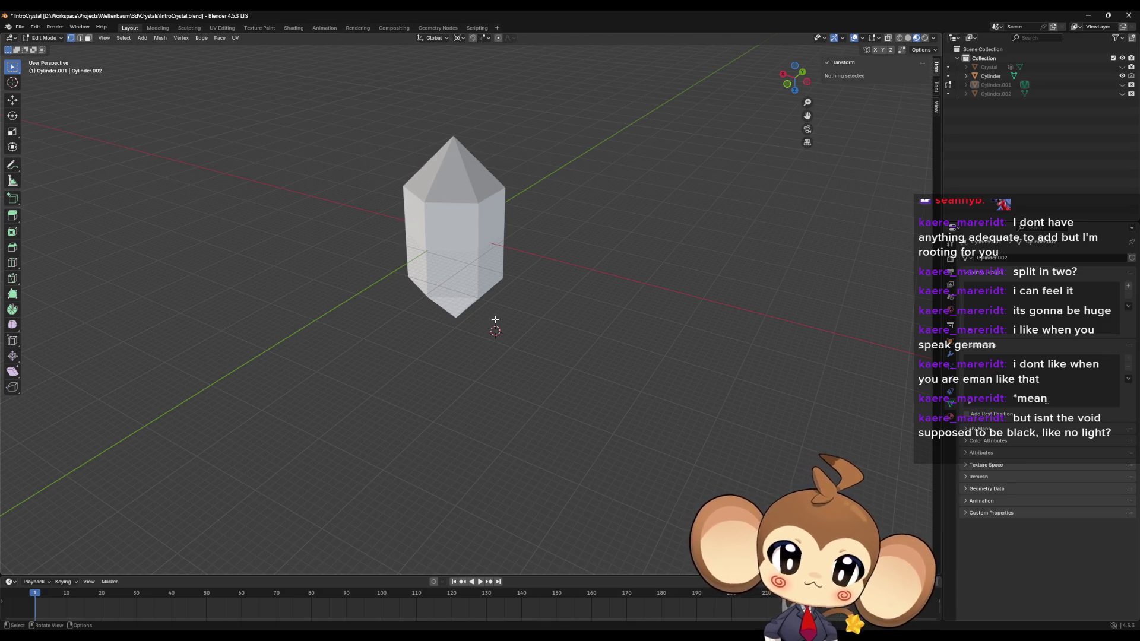
mouse_move(482, 303)
mouse_down()
mouse_move(420, 316)
mouse_move(463, 304)
mouse_move(439, 192)
mouse_up()
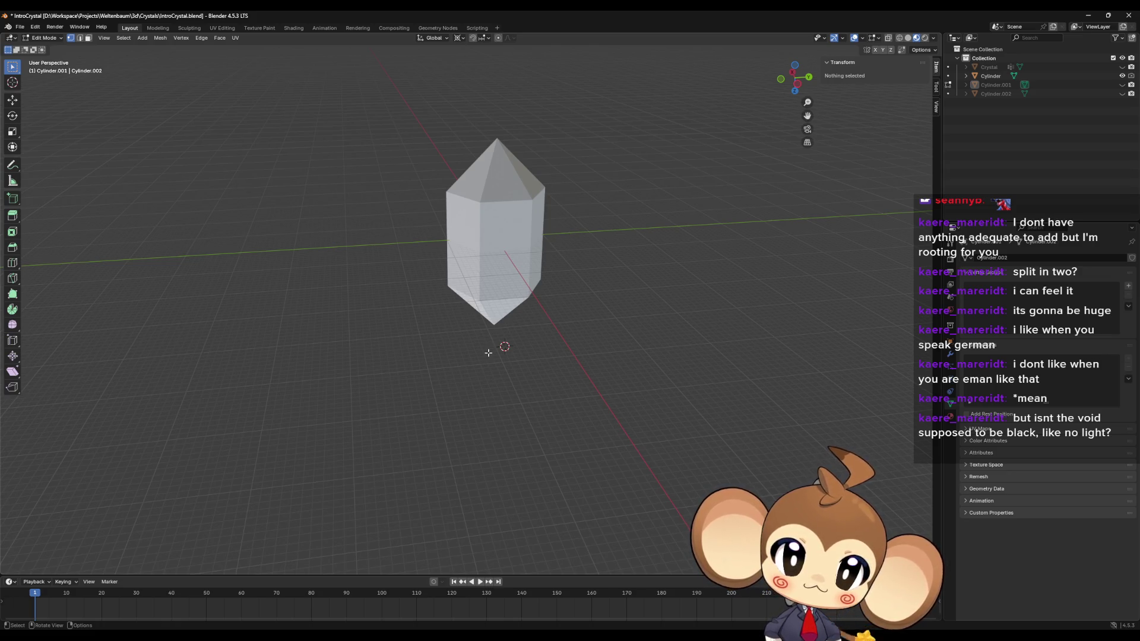
mouse_move(487, 352)
mouse_down()
mouse_move(432, 361)
mouse_move(420, 382)
mouse_up()
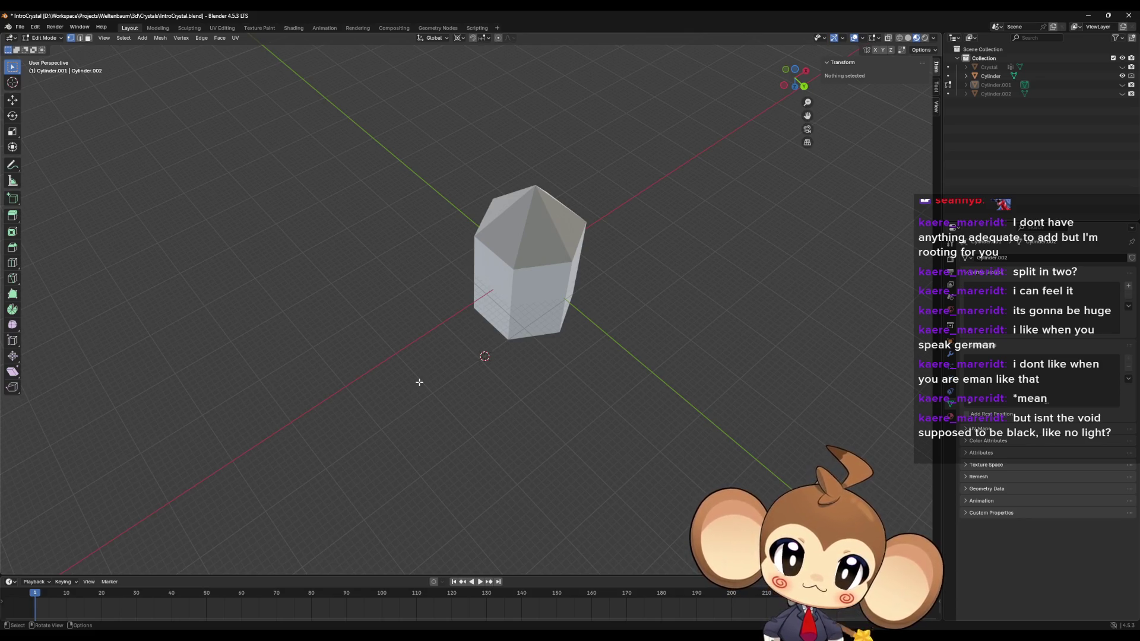
mouse_move(419, 382)
mouse_down()
mouse_move(428, 369)
mouse_move(438, 392)
mouse_up()
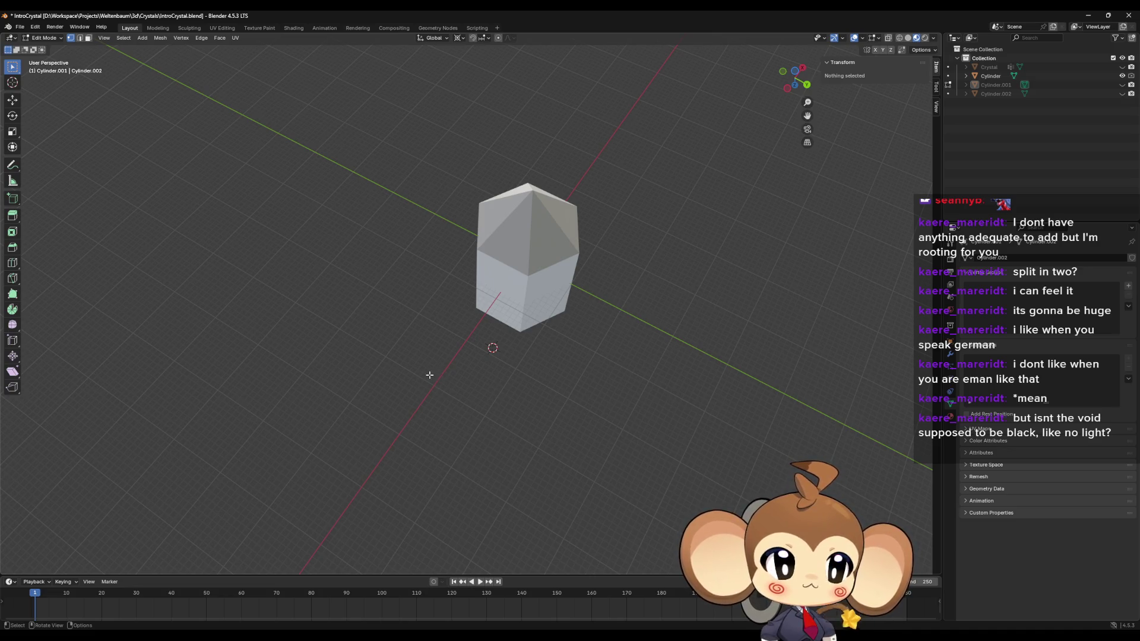
mouse_move(427, 375)
mouse_down()
mouse_move(427, 331)
mouse_move(385, 332)
mouse_up()
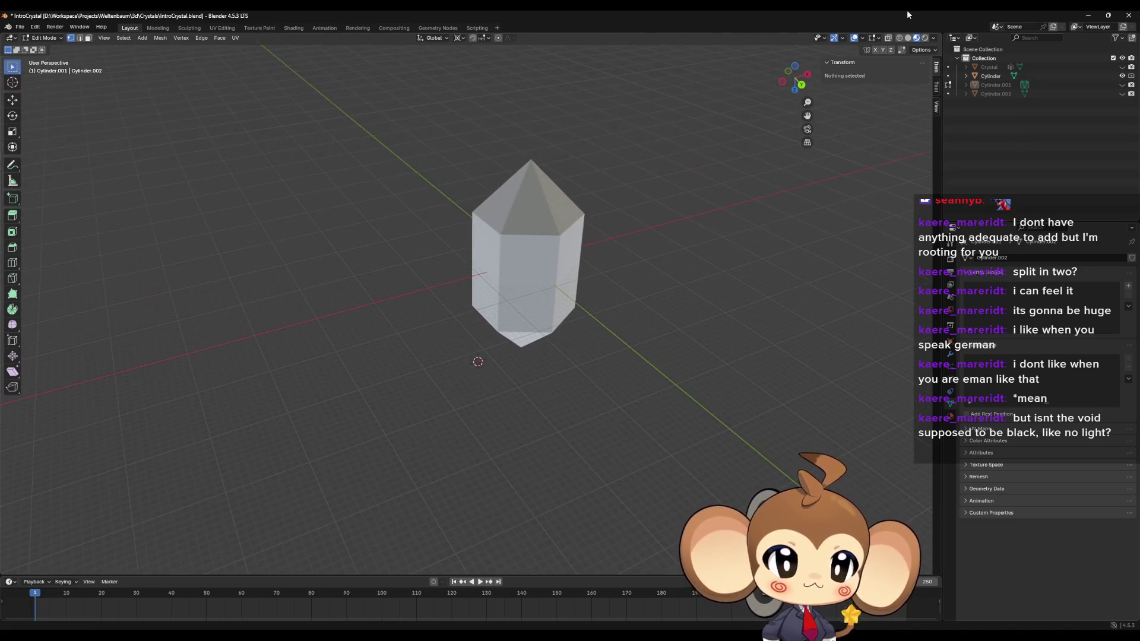
Step: Switch to Wireframe shading and orbit the crystal to see its hexagonal body and tip facets
click(900, 38)
drag(679, 377, 694, 354)
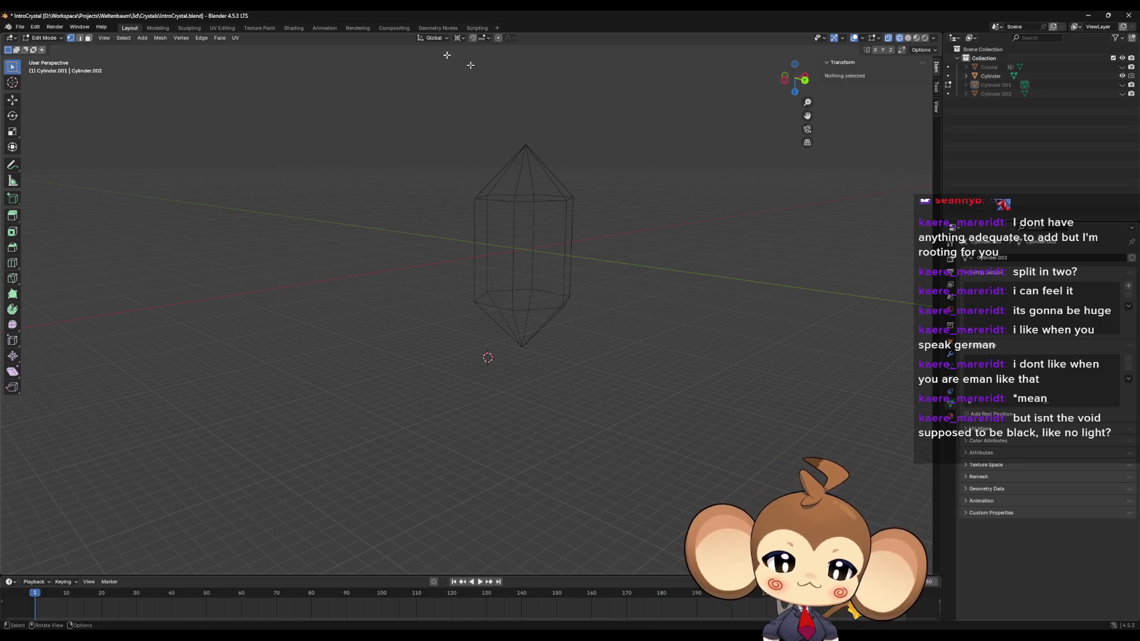
mouse_move(470, 65)
mouse_down()
mouse_move(392, 251)
mouse_move(392, 295)
mouse_up()
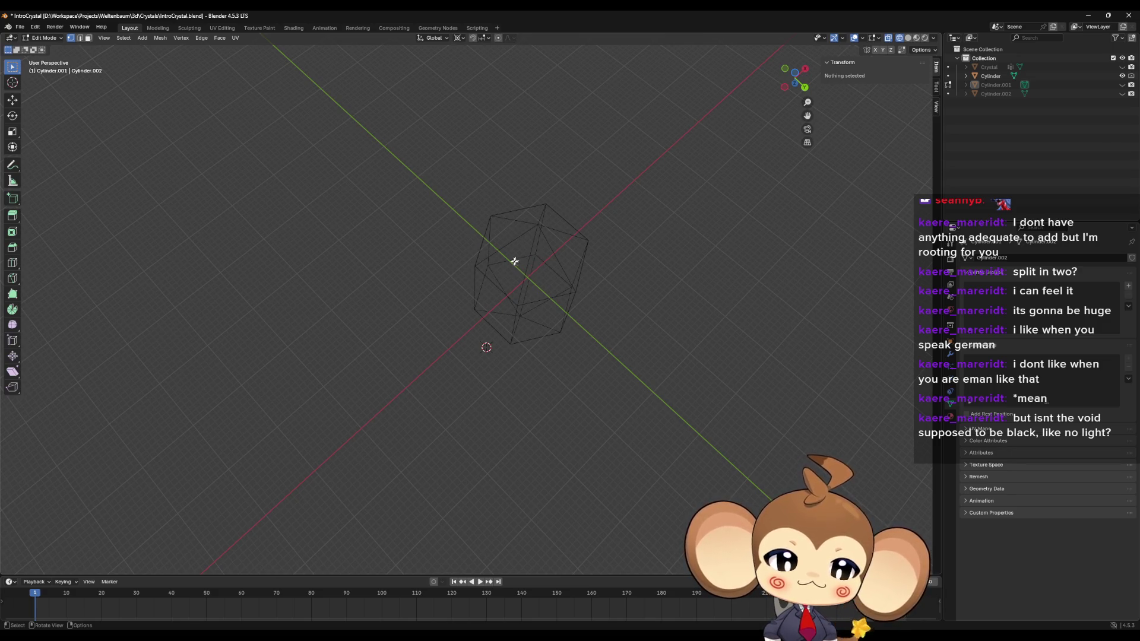
drag(481, 270, 509, 248)
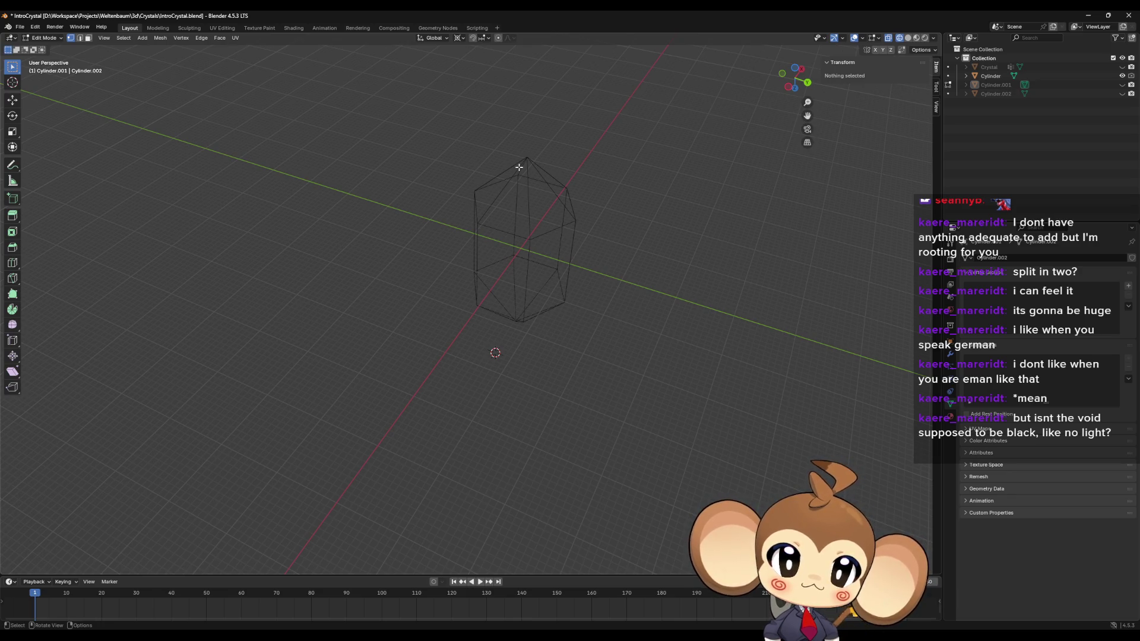
drag(556, 142, 576, 163)
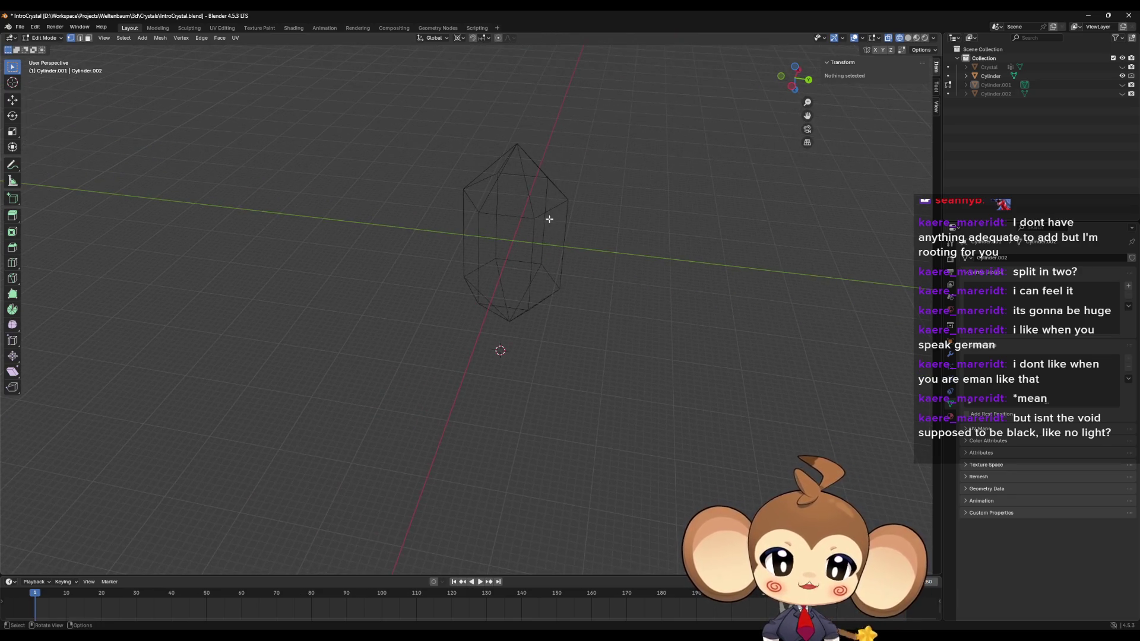
drag(552, 230, 535, 272)
scroll(531, 270, up, 3)
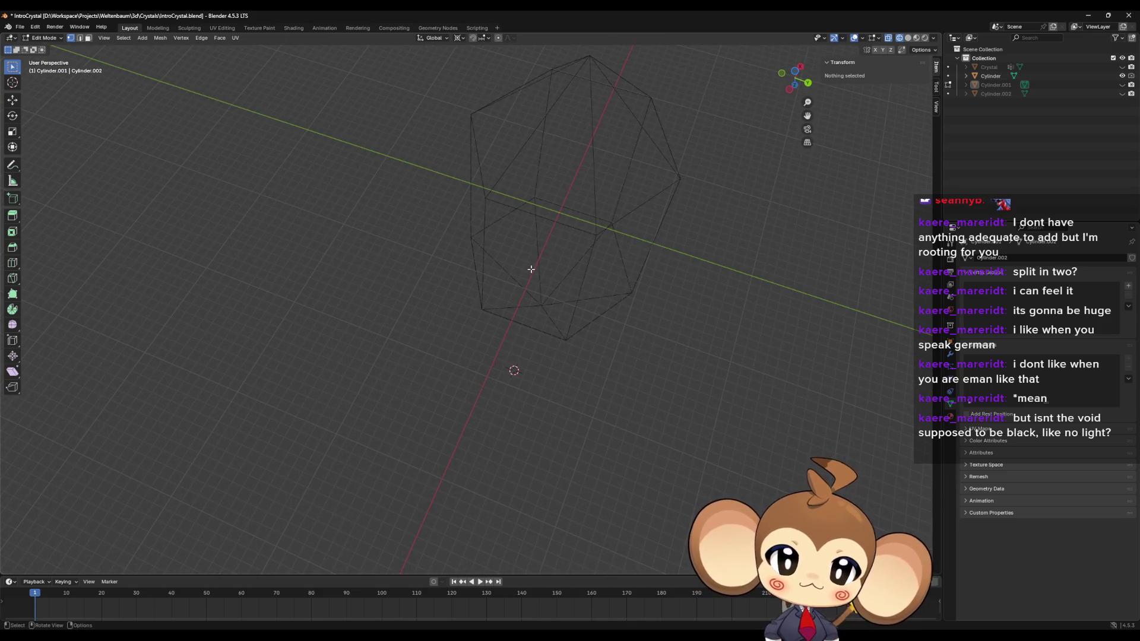
scroll(531, 269, down, 3)
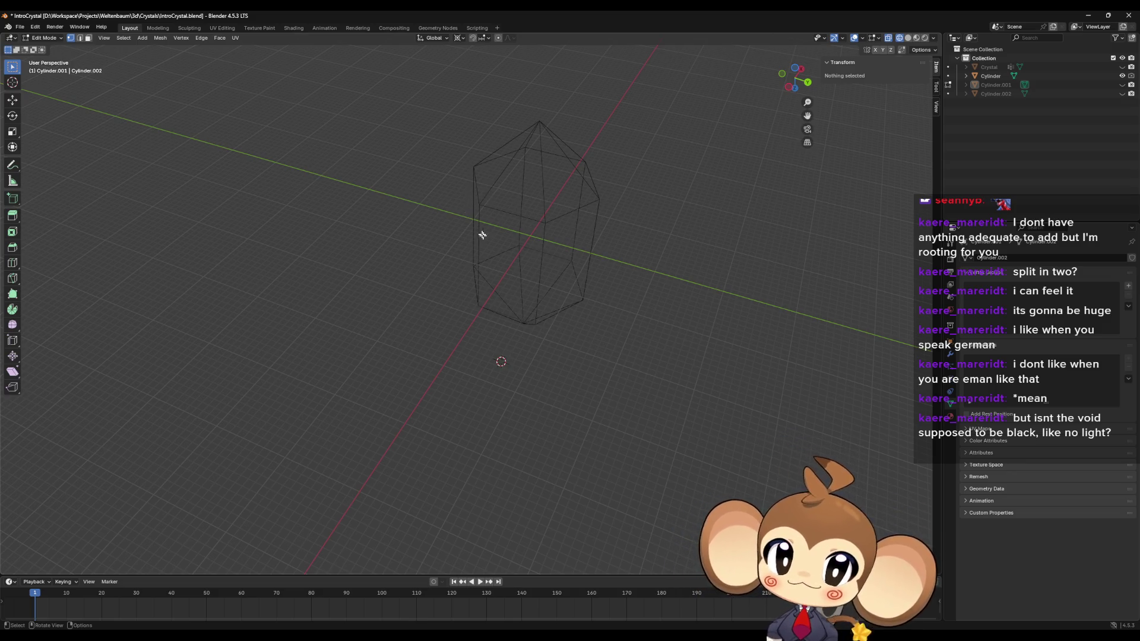
mouse_move(483, 234)
mouse_down()
mouse_move(463, 249)
mouse_move(469, 229)
mouse_move(447, 229)
mouse_up()
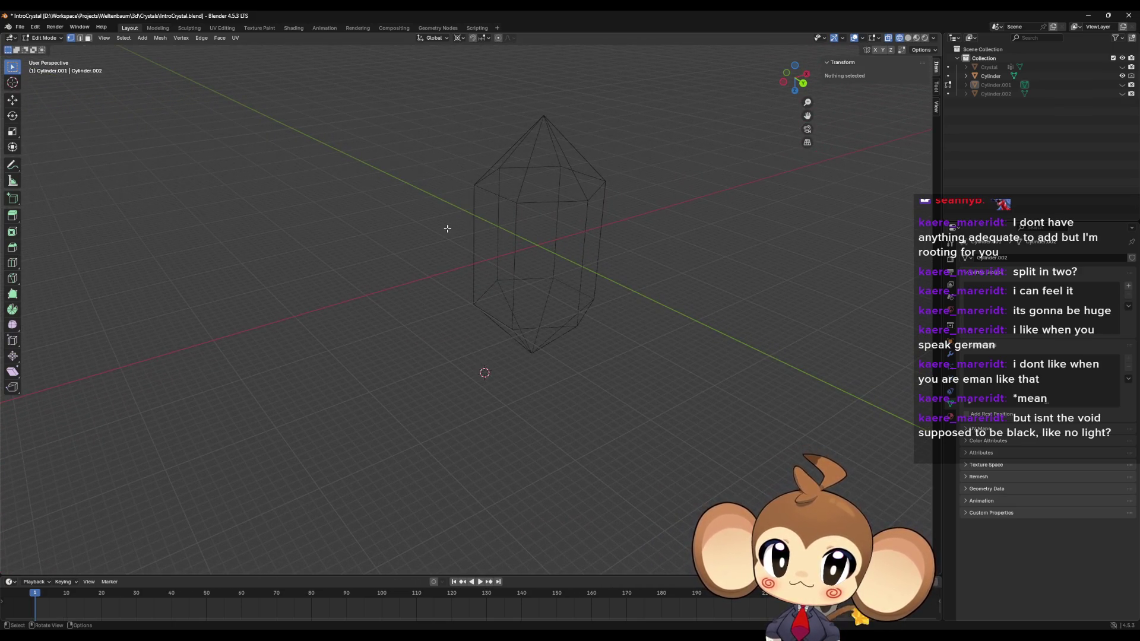
Step: Toggle the visibility of Cylinder.001, Cylinder.002 and Crystal, leaving only the Cylinder crystal shown
click(1123, 75)
click(1122, 85)
click(1122, 85)
click(1123, 94)
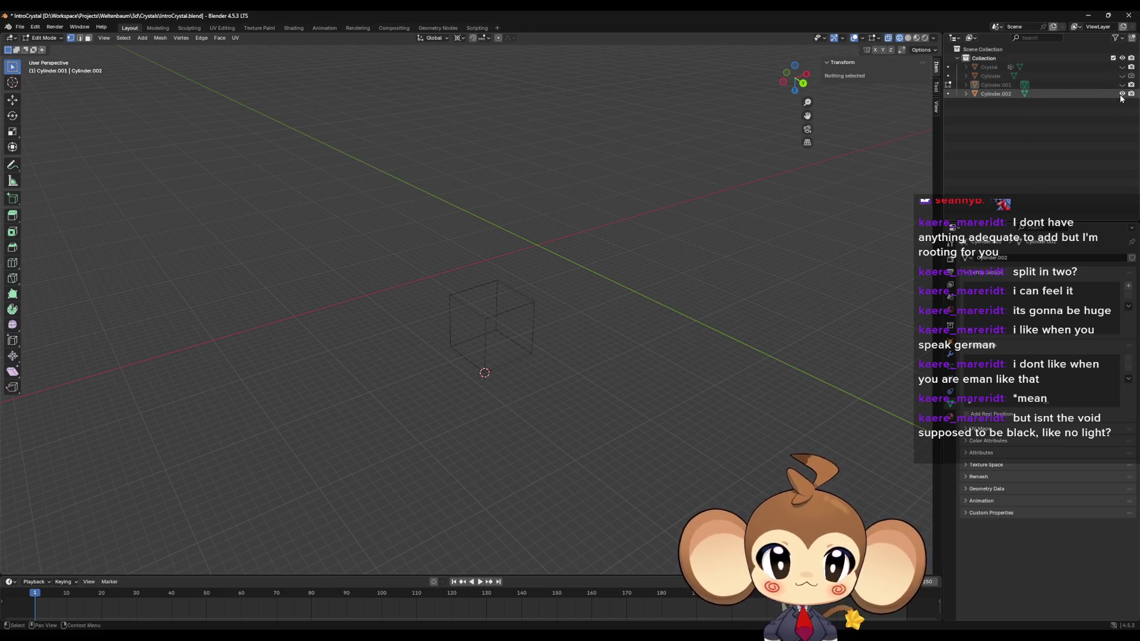
click(1122, 93)
click(1122, 66)
click(1122, 76)
click(1122, 66)
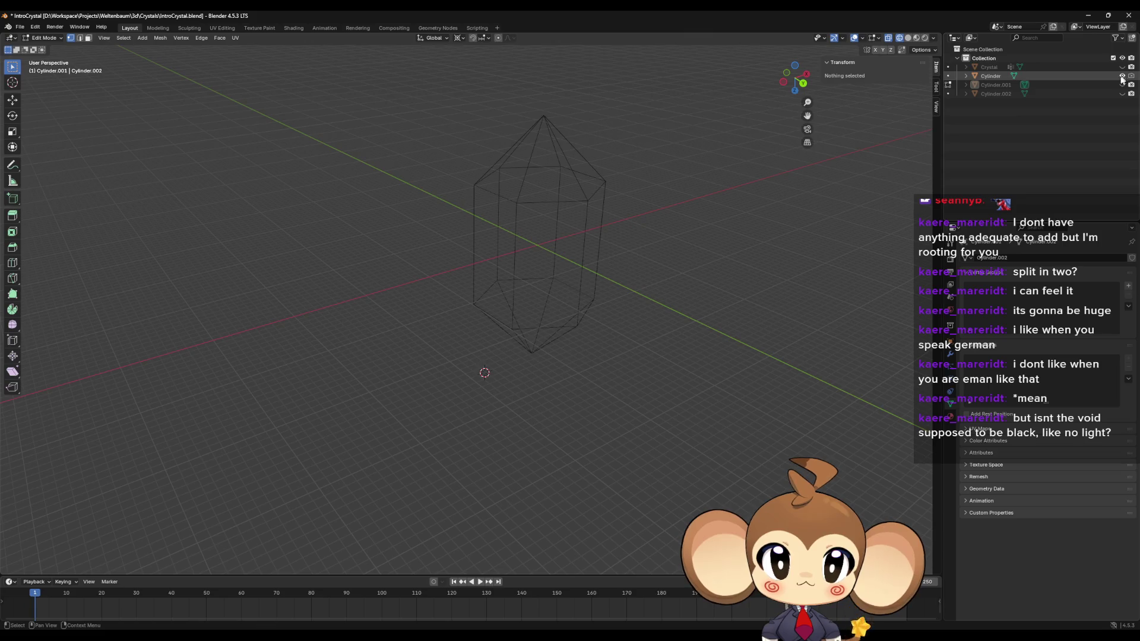
Step: Select one tip triangle on the Cylinder crystal, duplicate it and separate it into Cylinder.003
key(Tab)
click(517, 205)
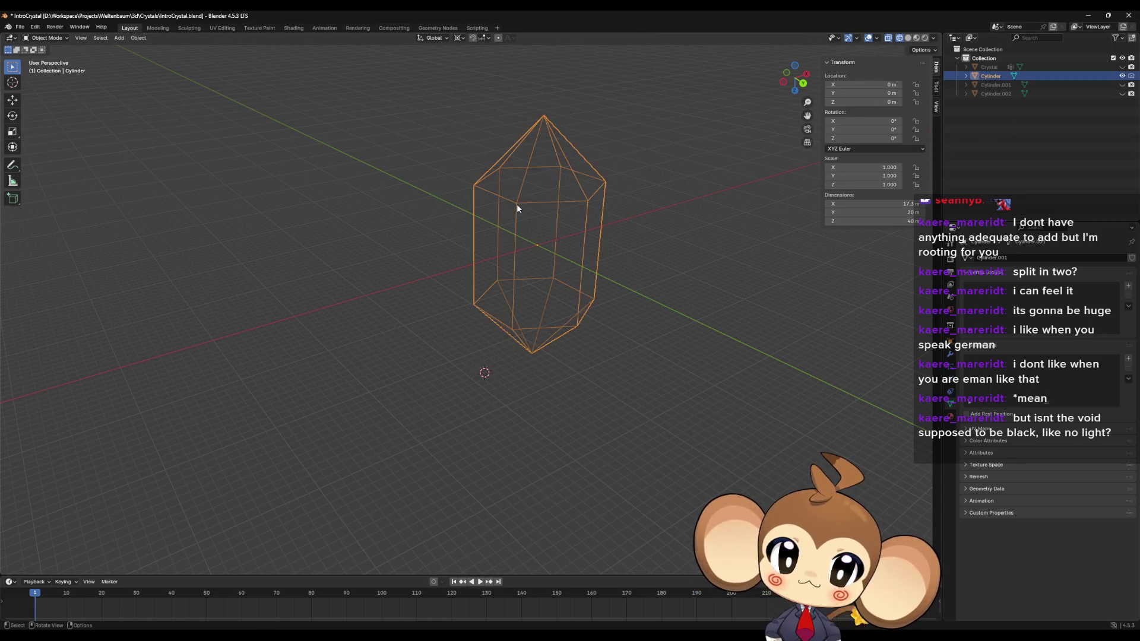
key(Tab)
click(516, 203)
shift+click(473, 186)
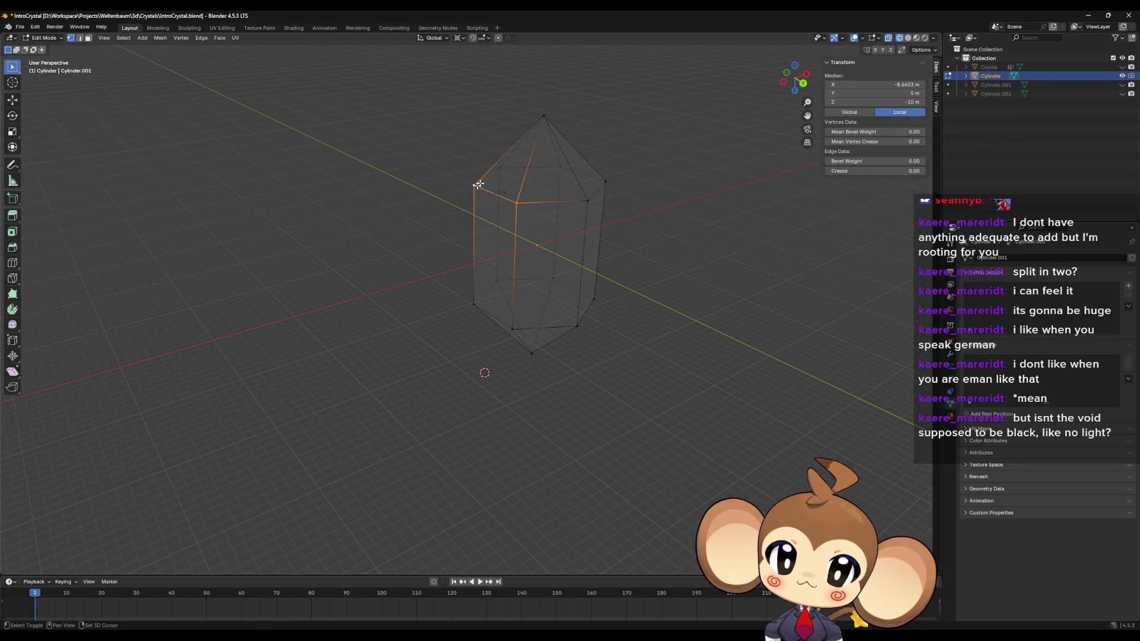
shift+click(544, 115)
key(g)
right_click(623, 127)
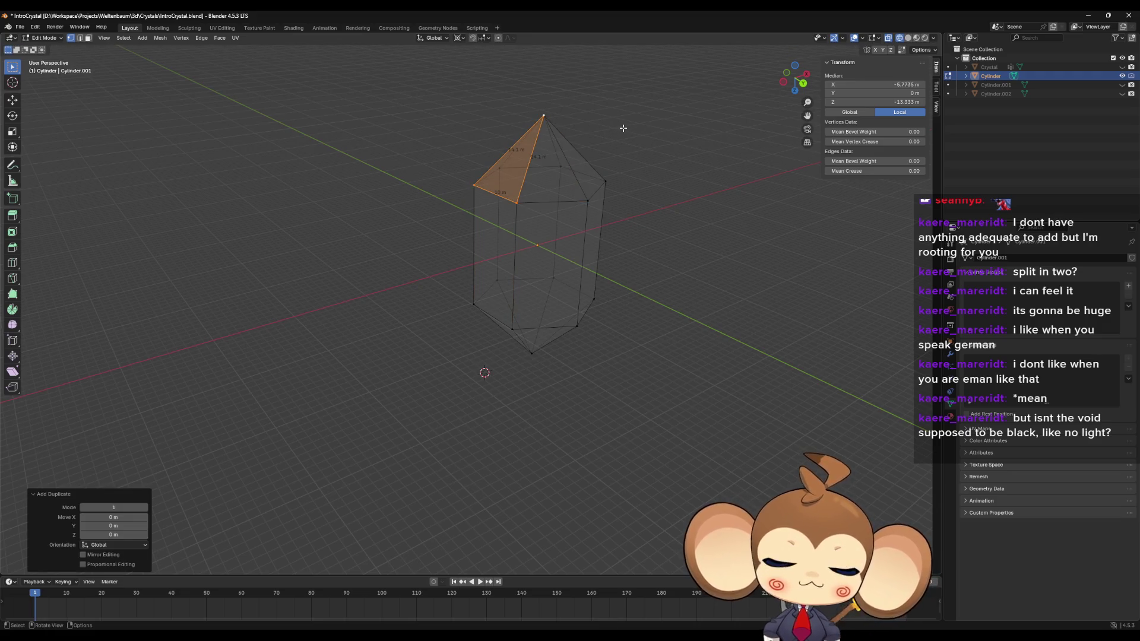
key(p)
click(623, 128)
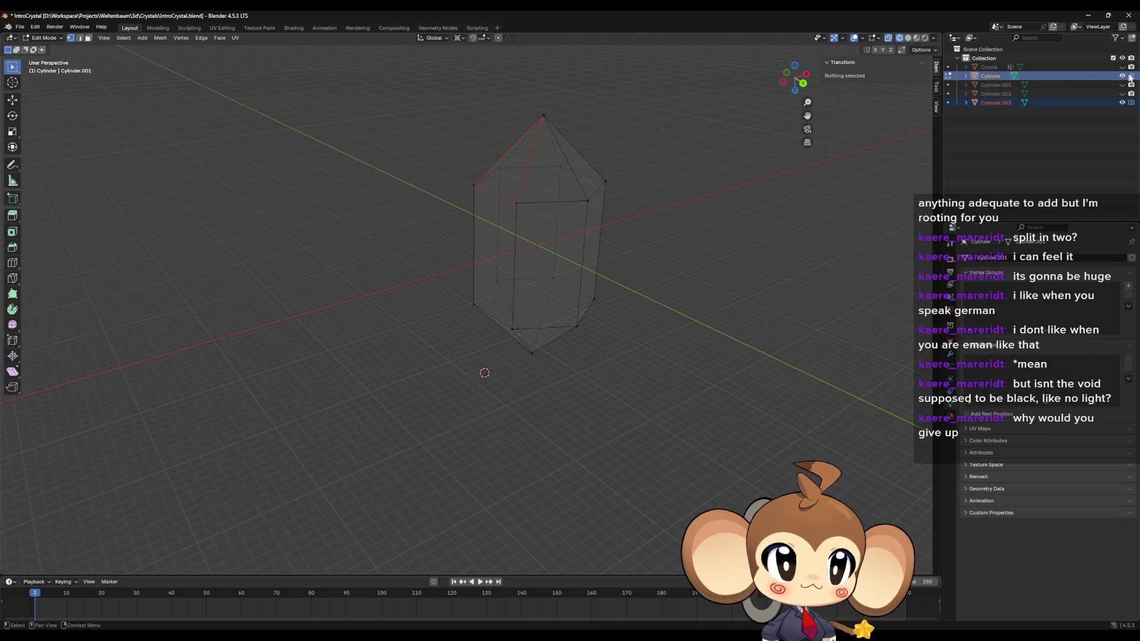
Step: Hide the Cylinder crystal and enter Edit Mode on Cylinder.003
click(1122, 76)
key(Tab)
click(995, 102)
key(Tab)
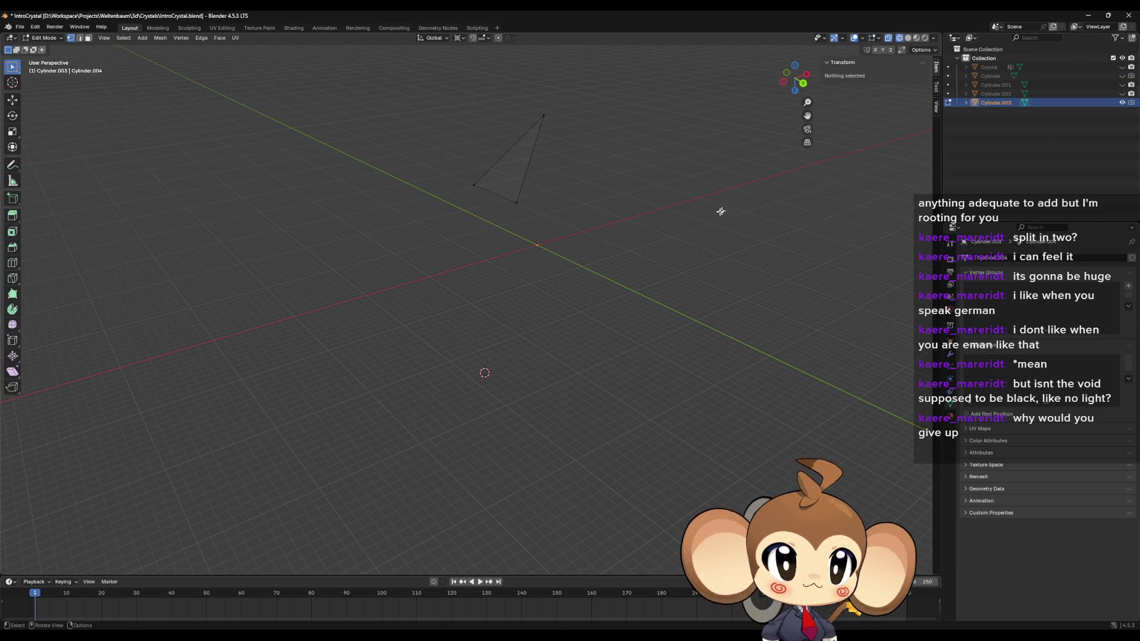
Step: Snap the 3D cursor to the lower vertex, extrude a new vertex and flatten it with scale Z 0
click(514, 201)
key(shift+s)
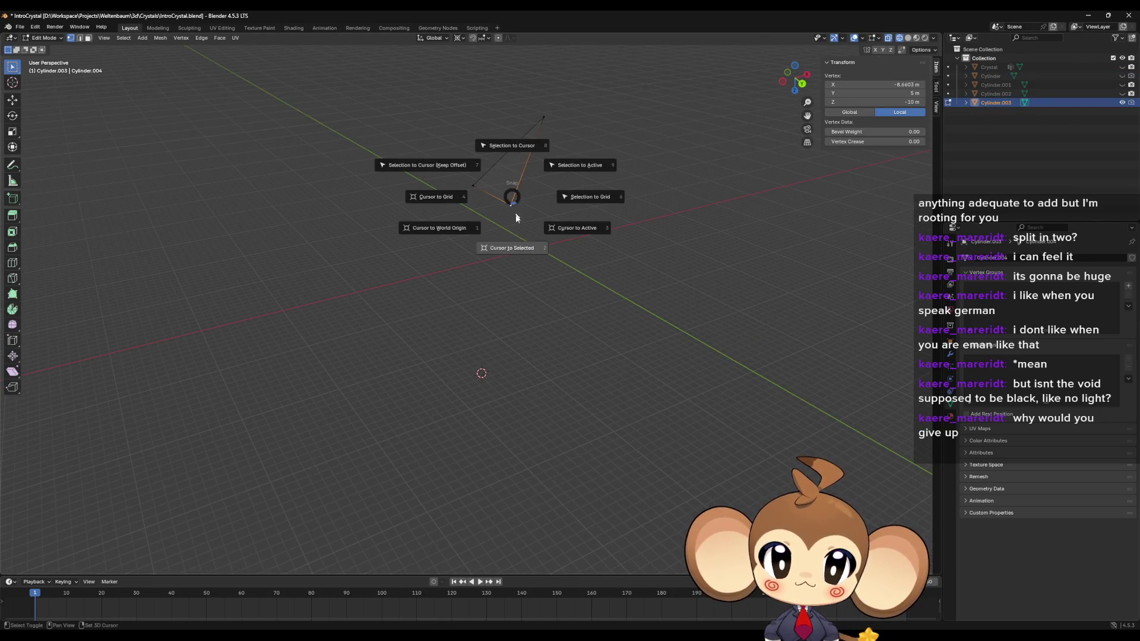
click(516, 218)
key(e)
right_click(636, 124)
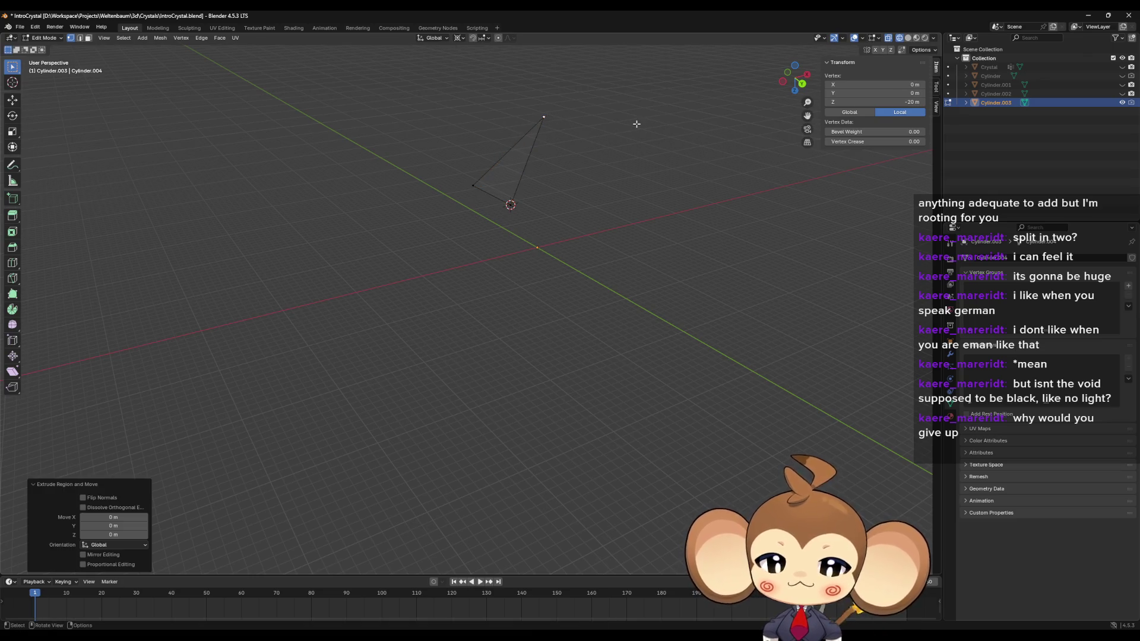
key(s)
key(z)
key(0)
key(Return)
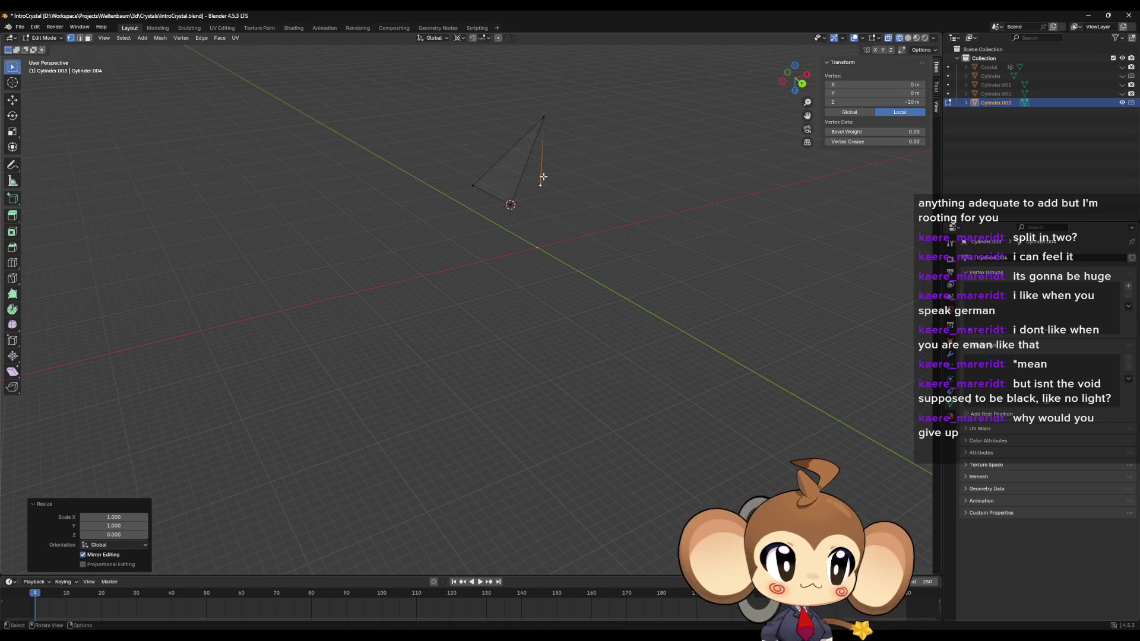
Step: Select all four corners and fill them with F into a four-cornered face
drag(465, 173, 488, 212)
shift+click(543, 120)
shift+click(540, 185)
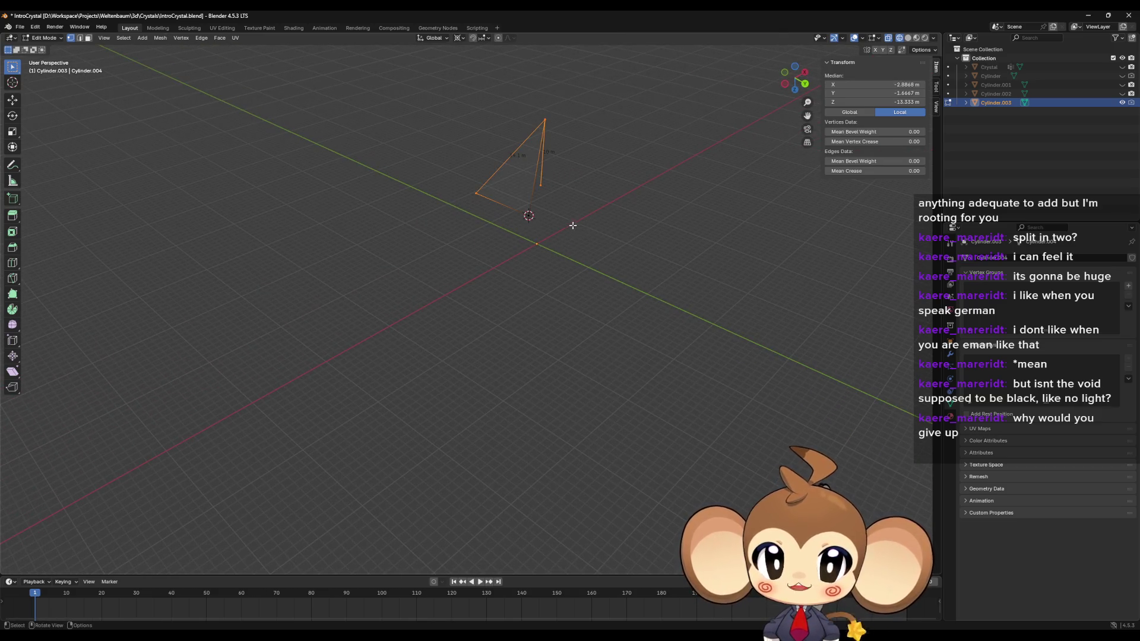
key(f)
drag(538, 125, 562, 169)
mouse_move(457, 184)
mouse_down()
mouse_move(604, 251)
mouse_move(542, 269)
mouse_move(519, 355)
mouse_move(542, 293)
mouse_move(566, 346)
mouse_move(598, 342)
mouse_move(587, 308)
mouse_move(547, 318)
mouse_up()
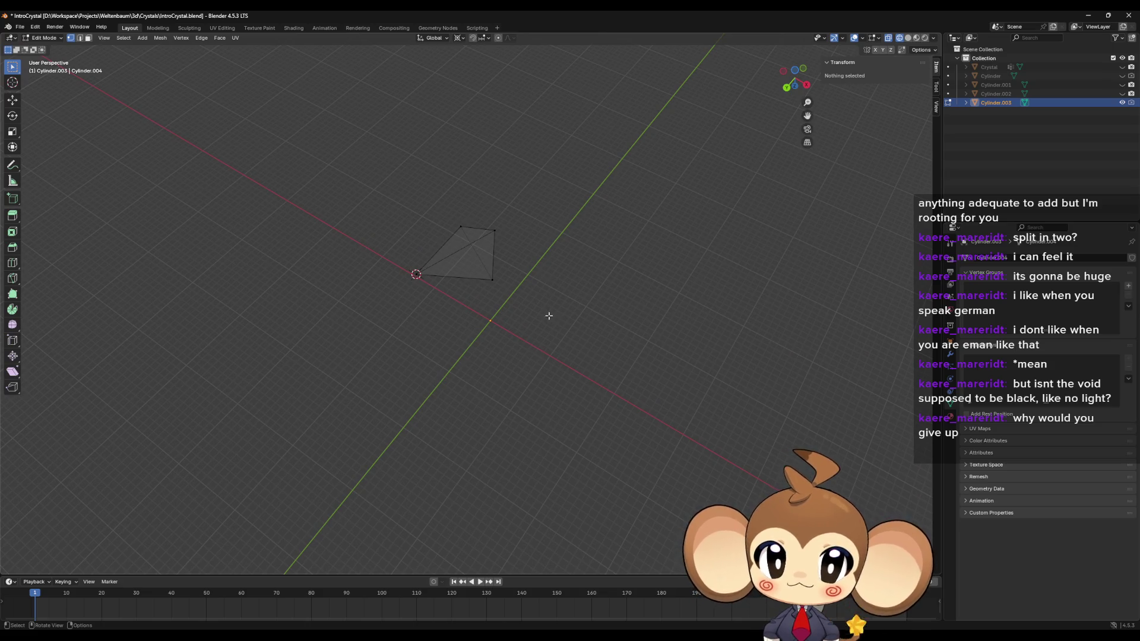
Step: Duplicate the whole tip piece and move the copy down-left in the ground plane
drag(363, 198, 590, 319)
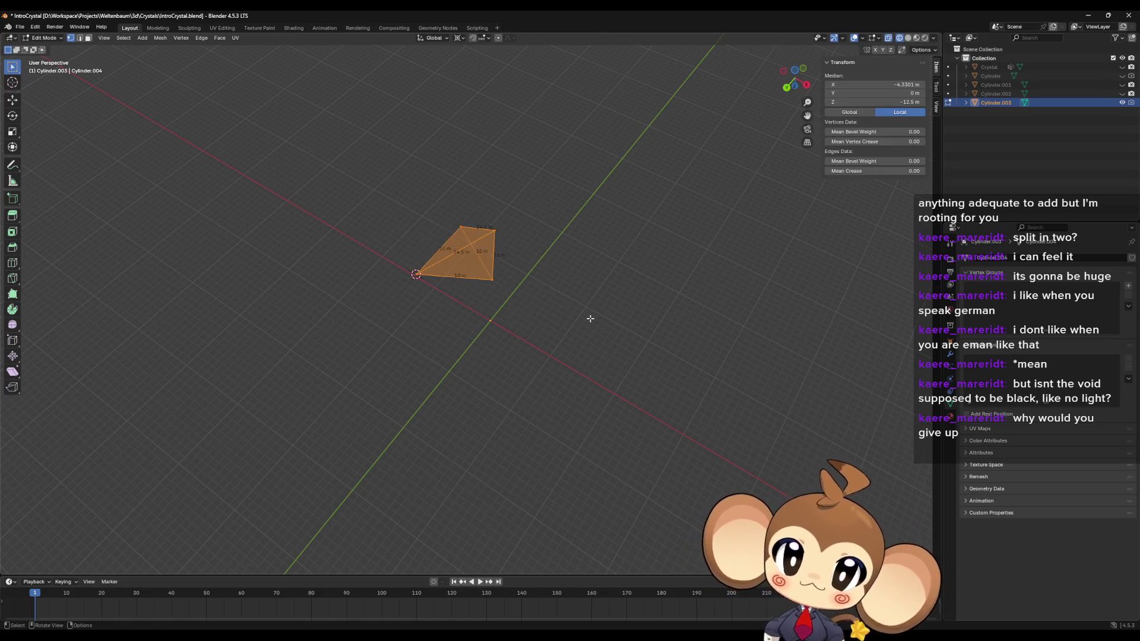
key(shift+d)
key(Escape)
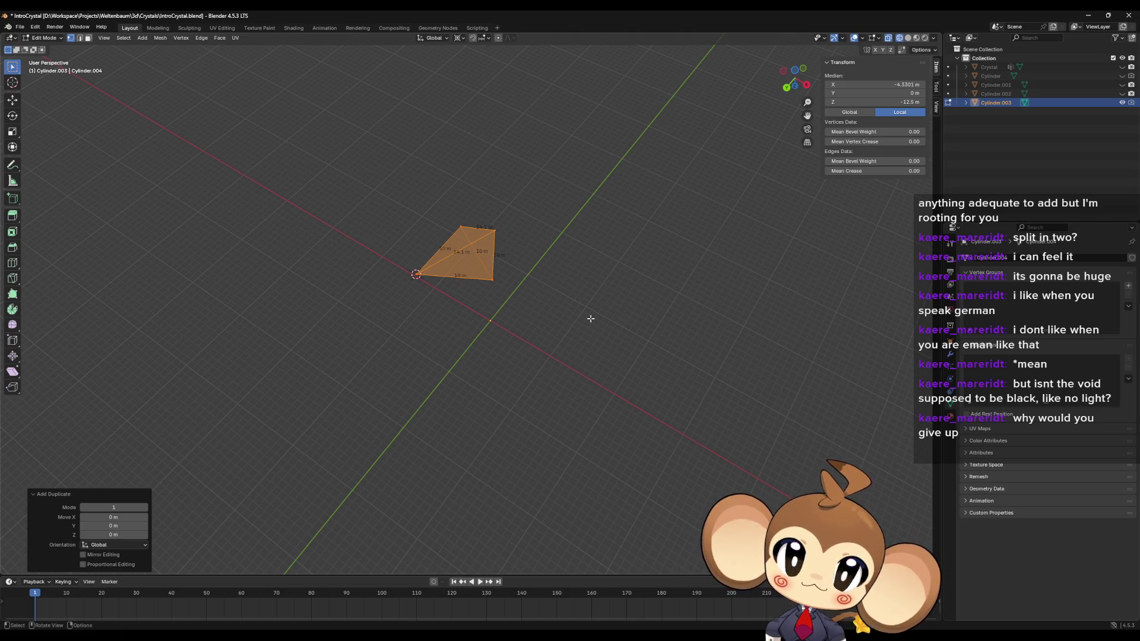
key(g)
key(shift+z)
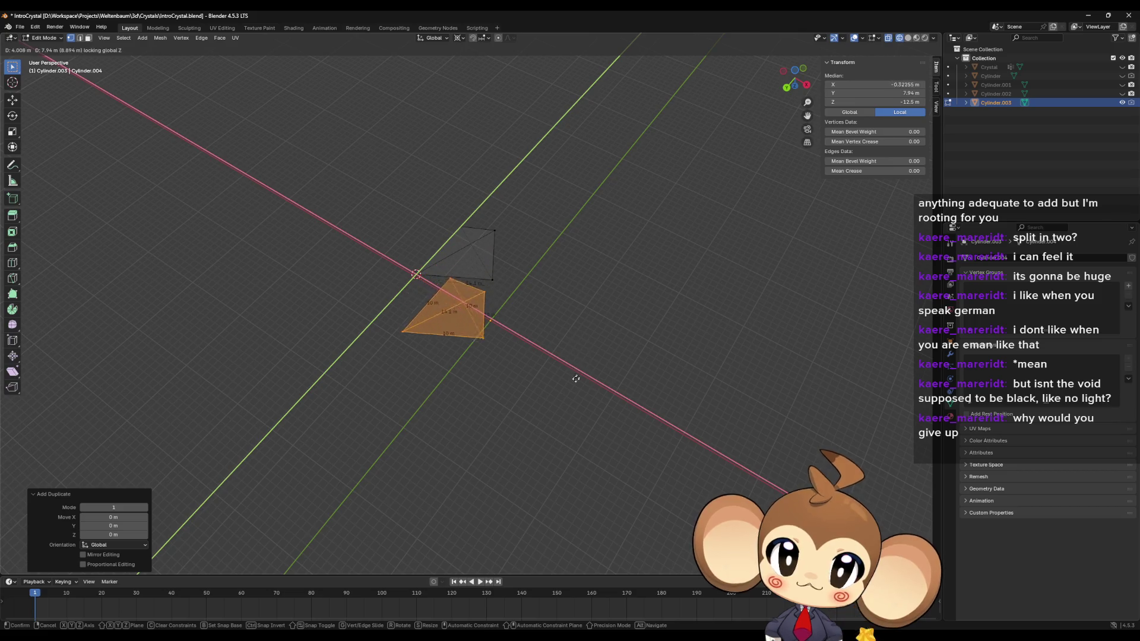
click(560, 418)
Step: Snap the 3D cursor to the copy's corner vertex and rotate the copy 30° with R30
click(469, 385)
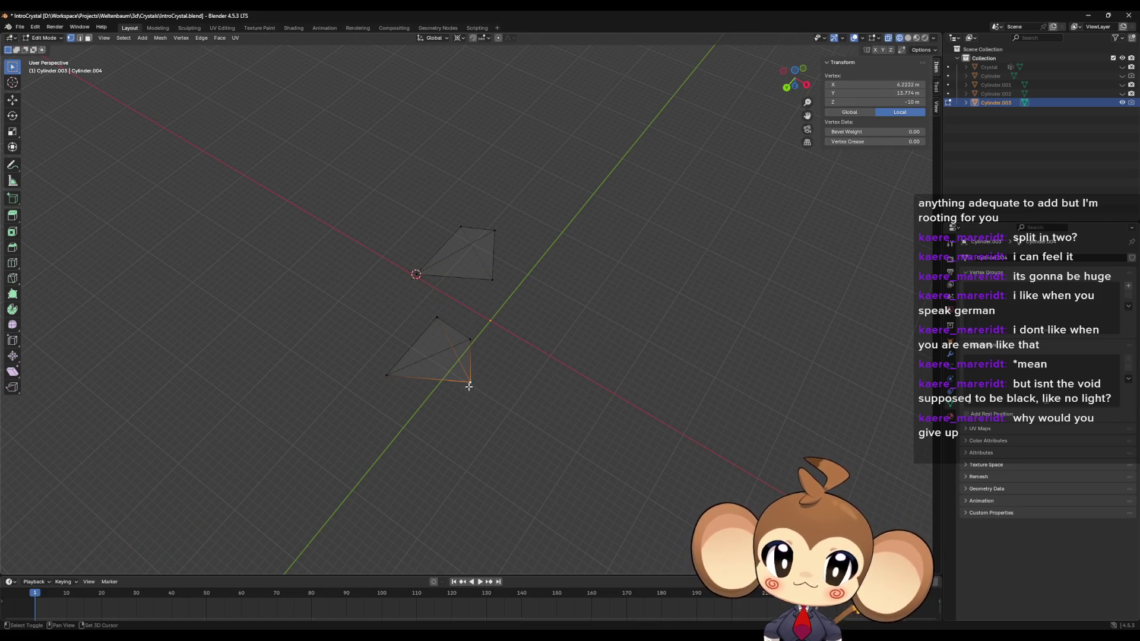
key(shift+s)
click(491, 426)
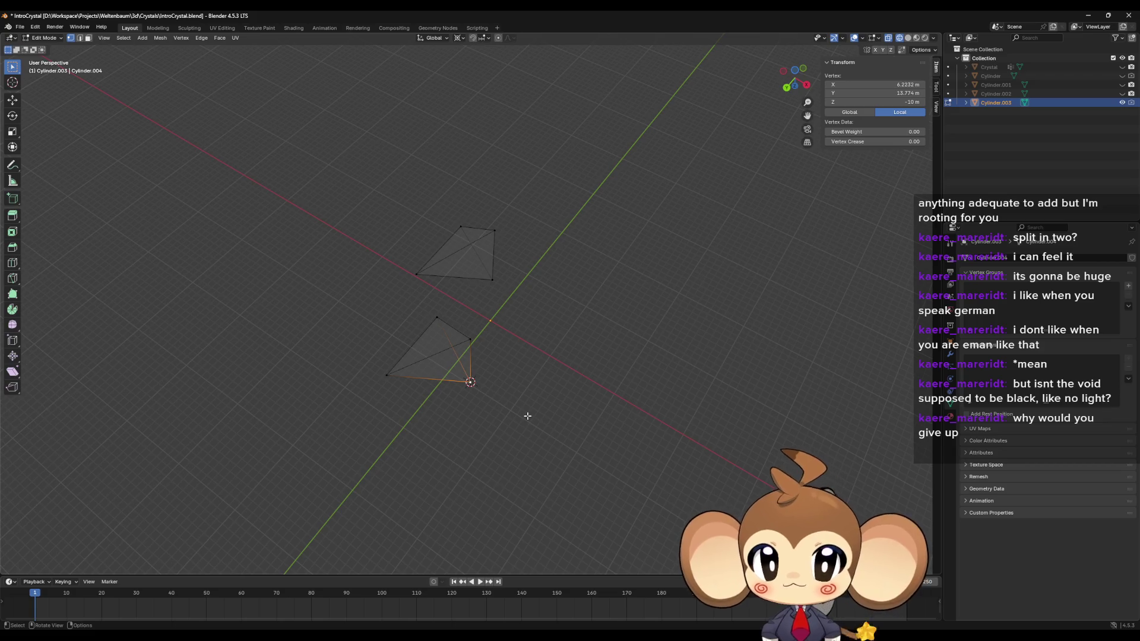
mouse_move(350, 315)
mouse_down()
mouse_move(552, 440)
mouse_move(550, 415)
mouse_move(555, 425)
mouse_up()
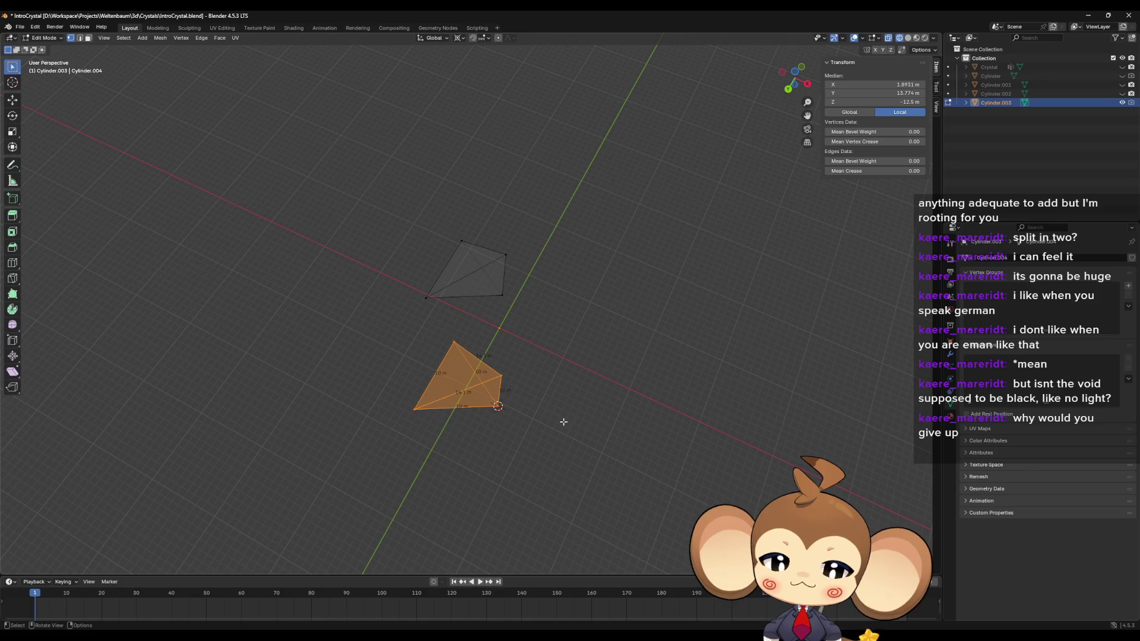
text(r30)
key(Return)
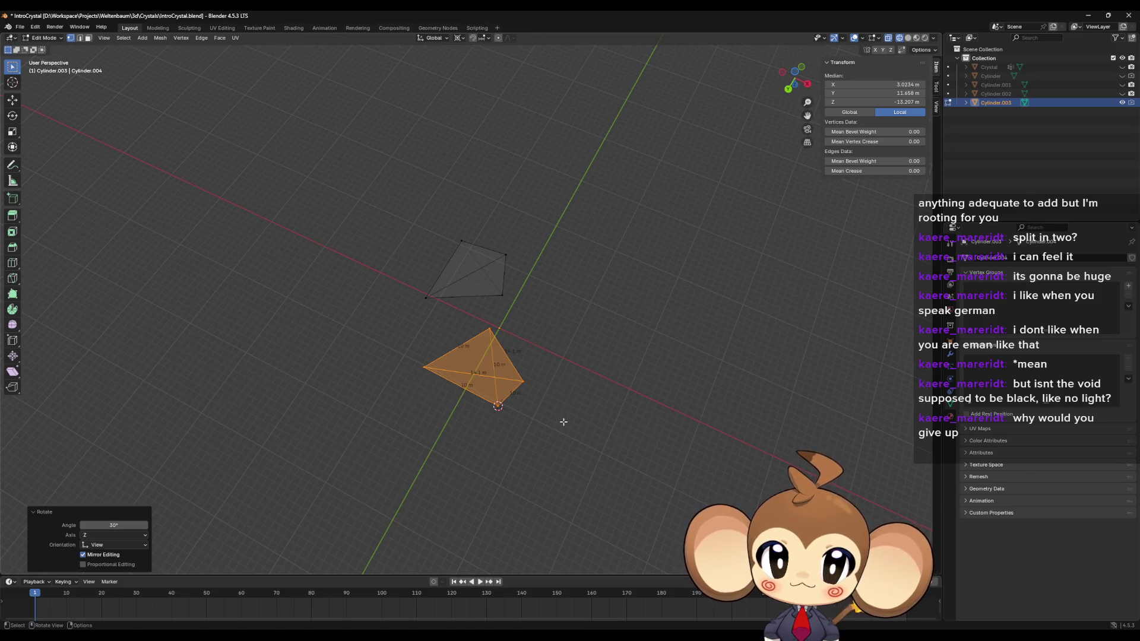
Step: Rotate the copy -90° about the global Y axis to stand it upright
drag(564, 422, 586, 426)
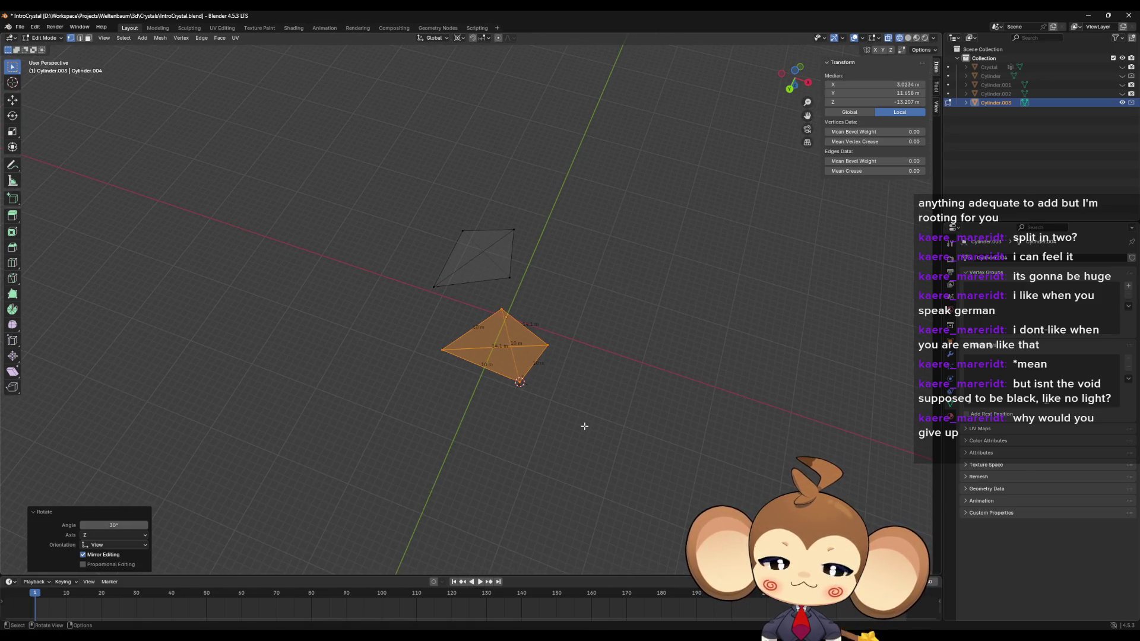
key(r)
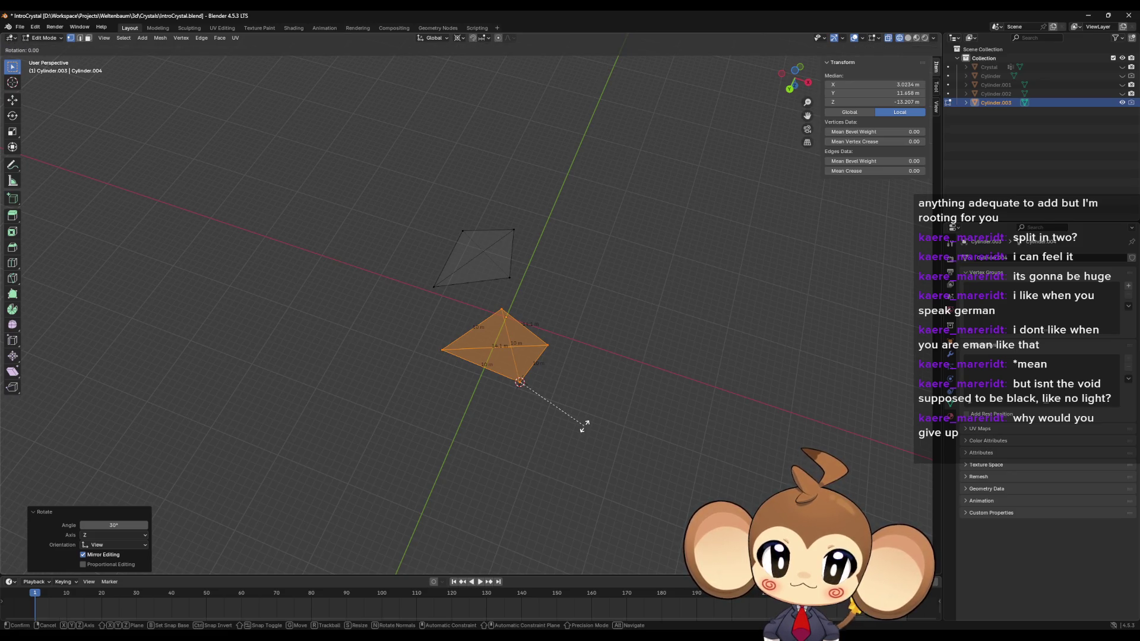
key(y)
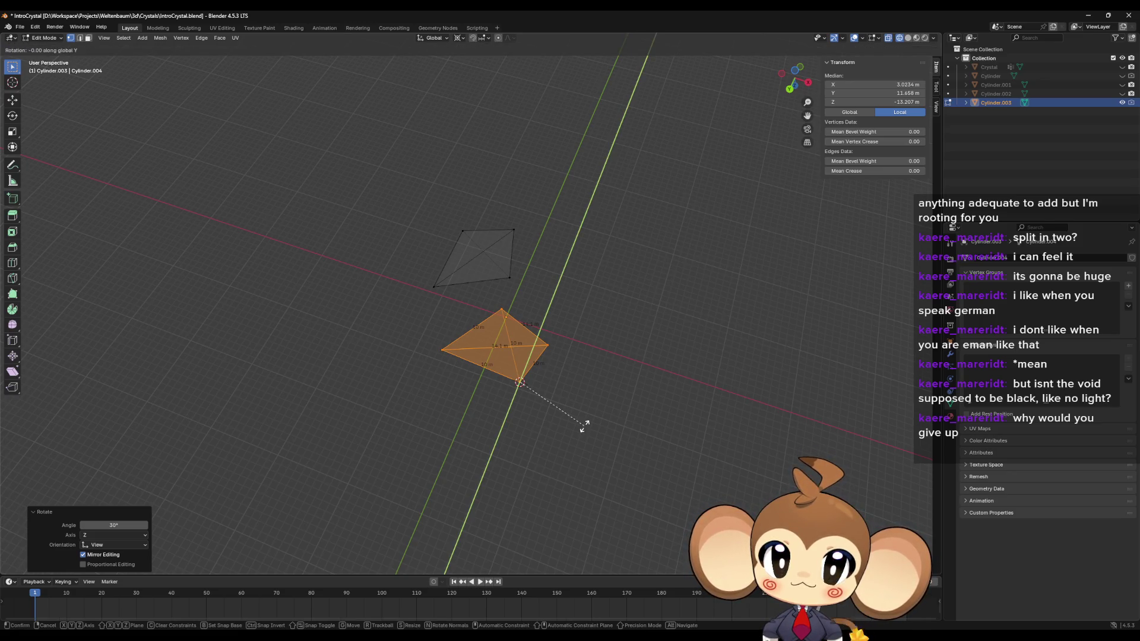
text(90)
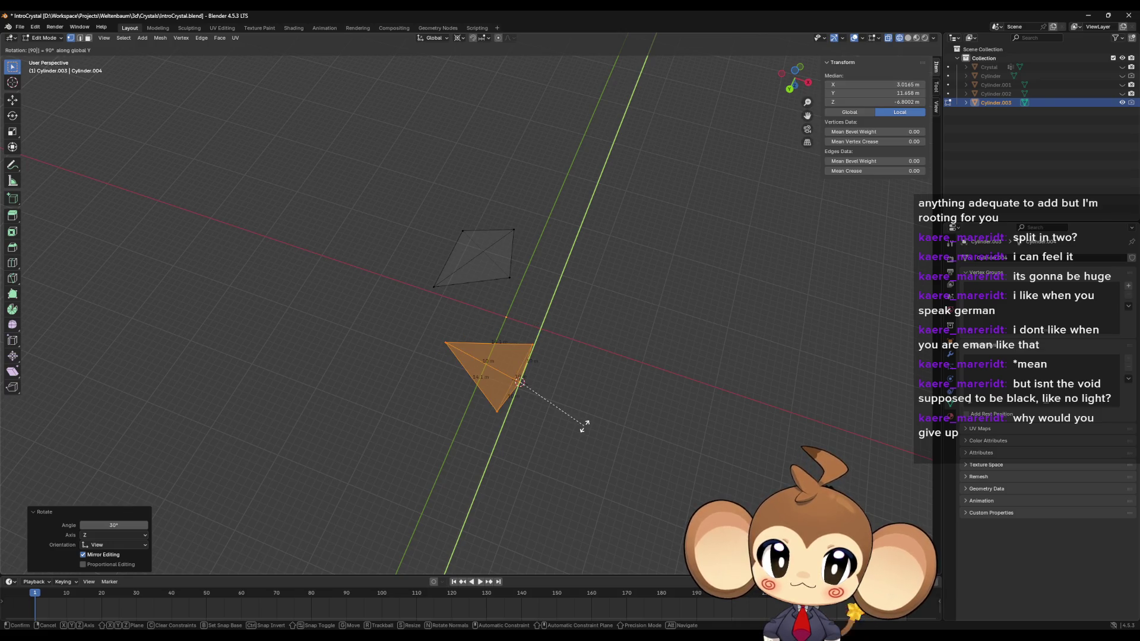
key(minus)
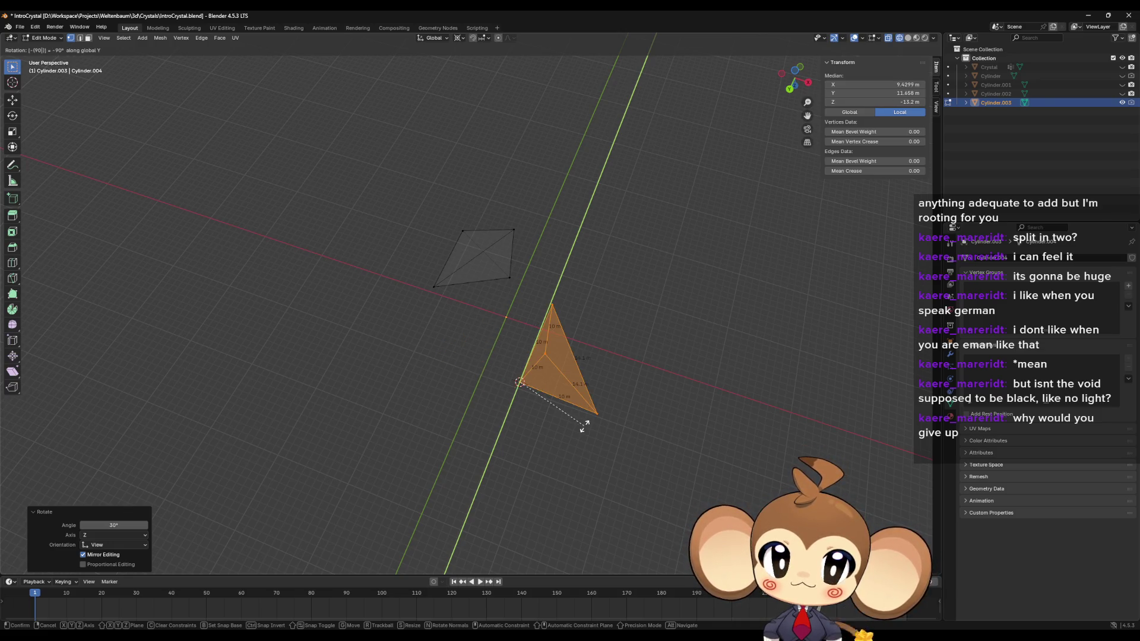
key(Return)
drag(592, 431, 588, 433)
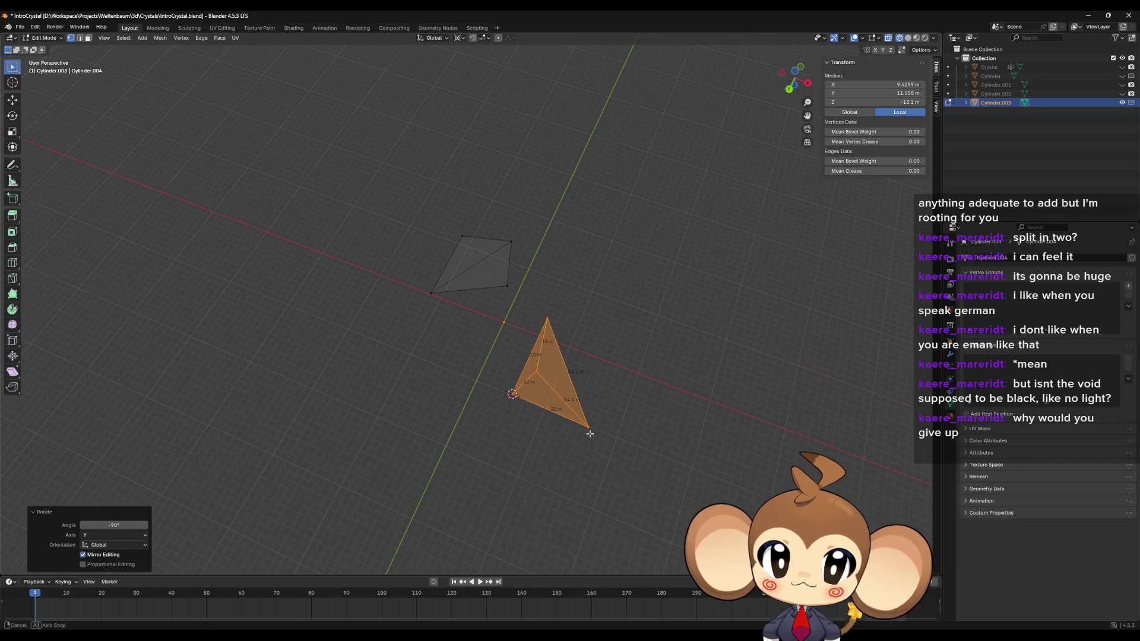
Step: Rotate the triangle -30° about Z, undo it, then rotate it 30° about Z
text(r)
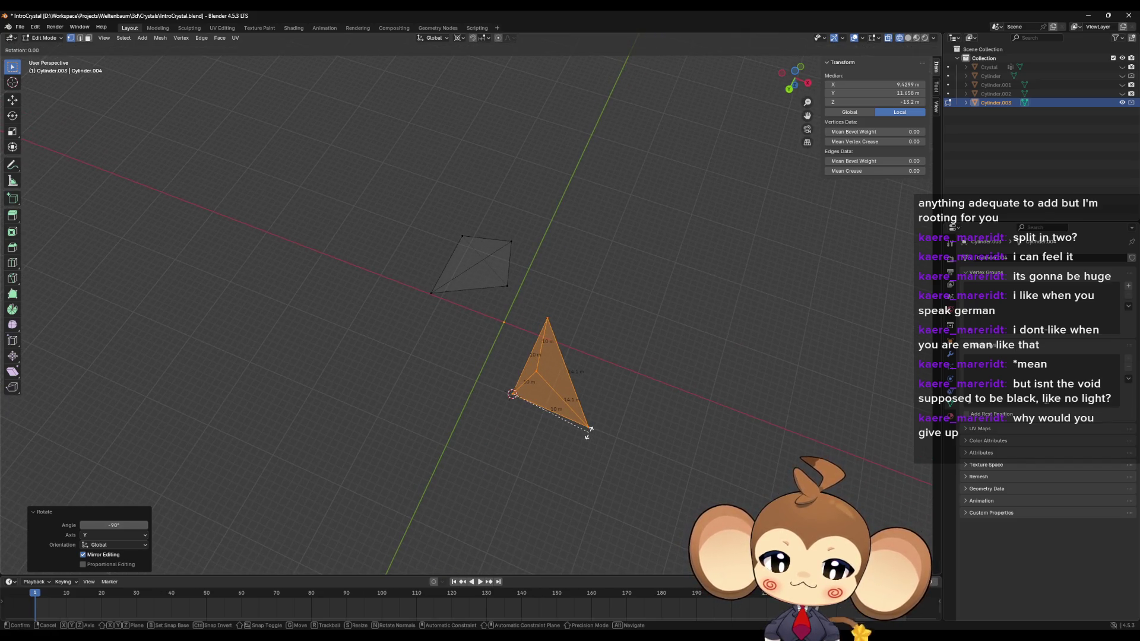
text(z30)
key(minus)
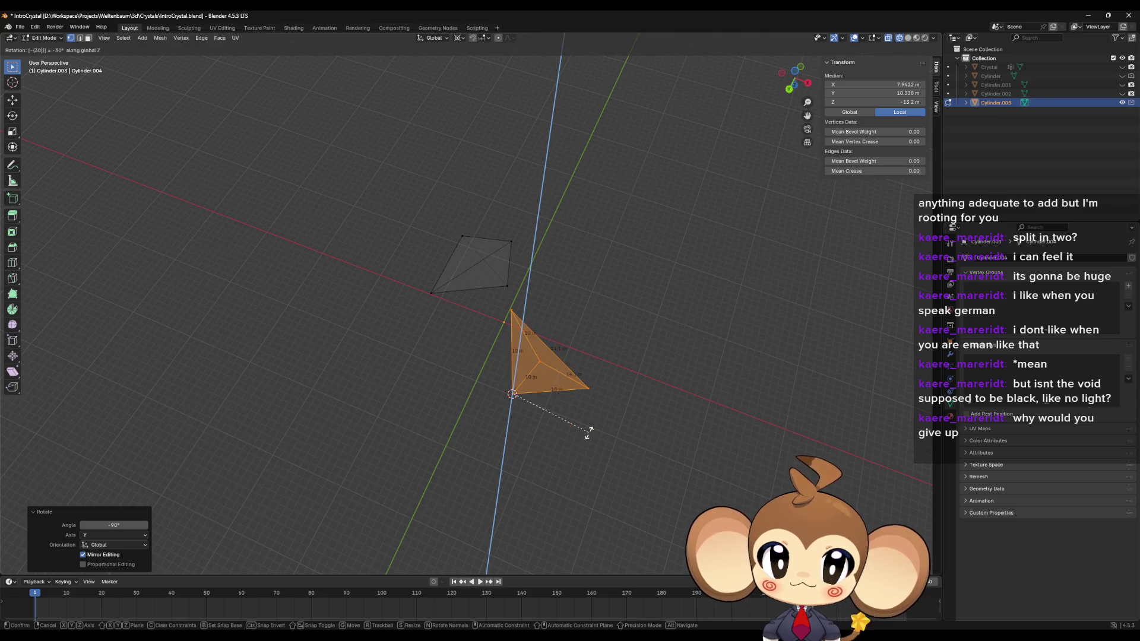
key(Return)
mouse_move(589, 433)
mouse_down()
mouse_move(629, 439)
mouse_move(621, 420)
mouse_move(608, 425)
mouse_move(620, 386)
mouse_move(629, 426)
mouse_move(646, 331)
mouse_move(624, 428)
mouse_move(602, 422)
mouse_up()
key(ctrl+z)
key(ctrl+z)
text(rz)
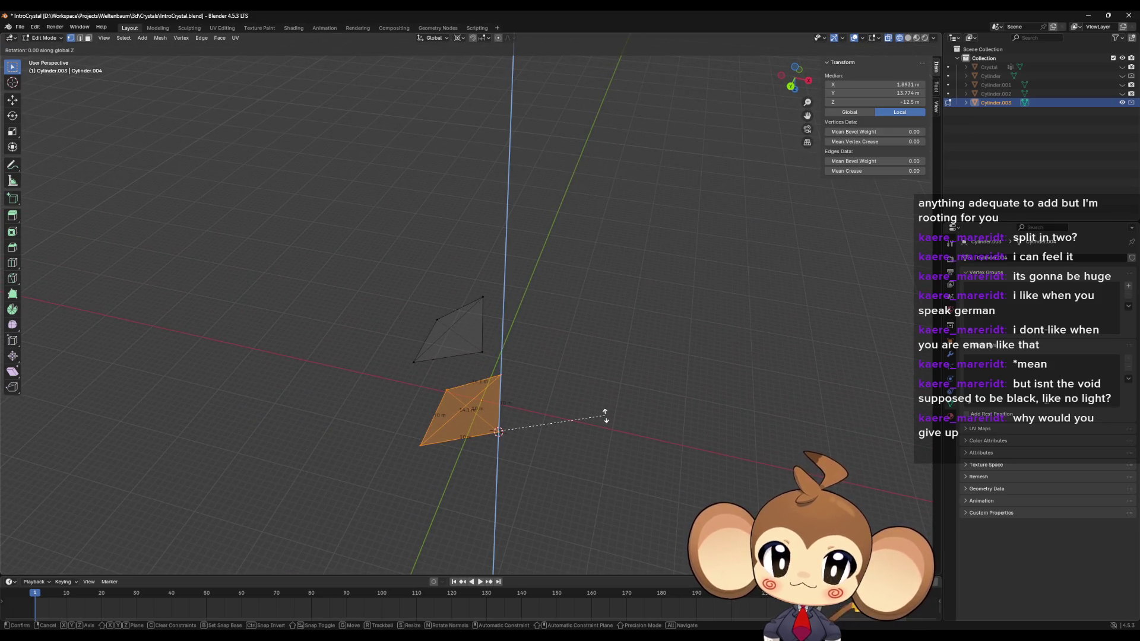
text(30)
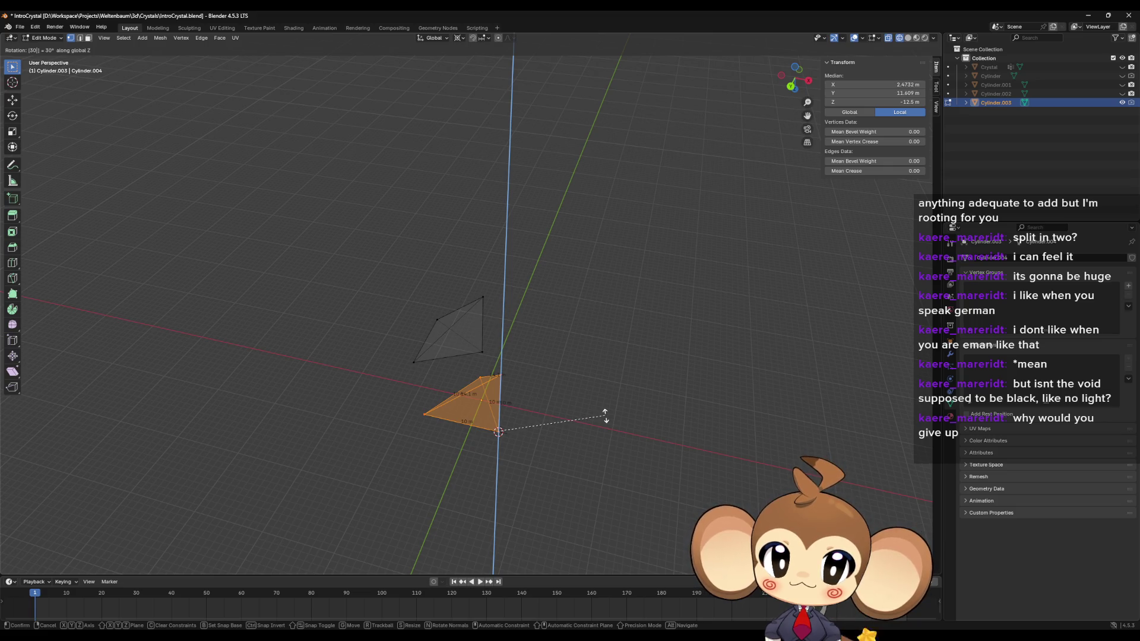
key(Return)
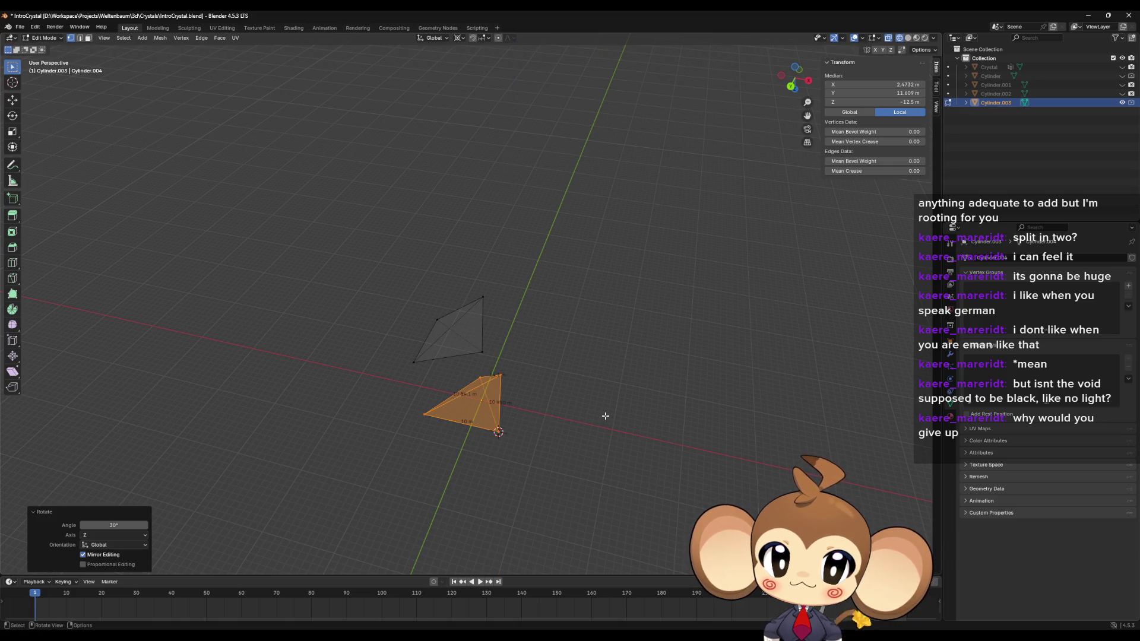
Step: Rotate the triangle -90° about Y, then -30° and 180° about Z
drag(652, 394, 684, 377)
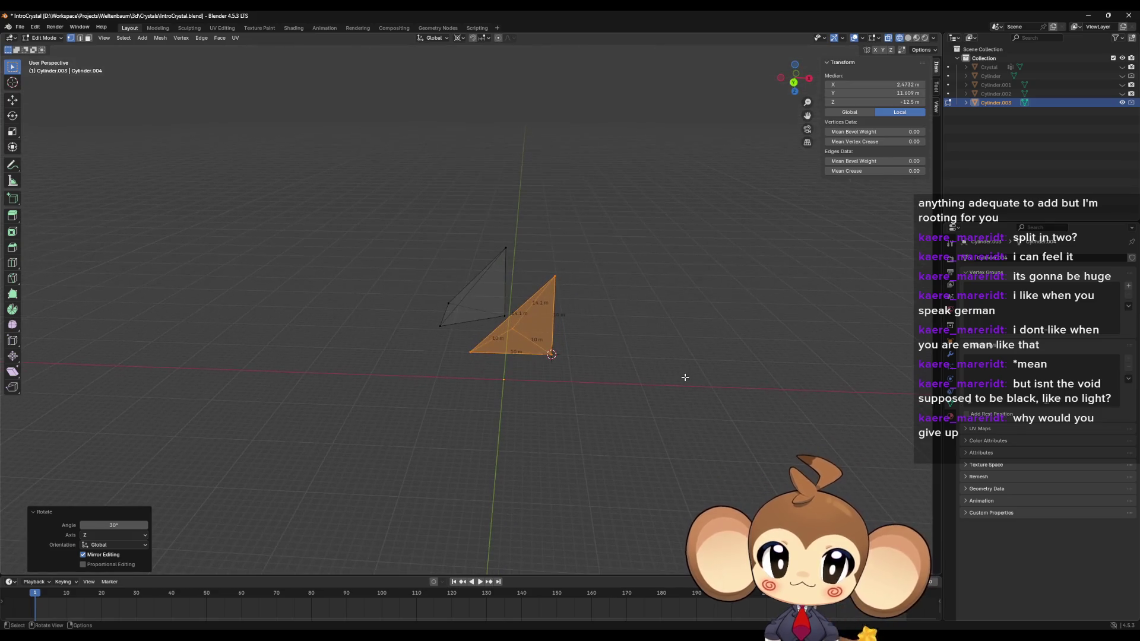
text(r)
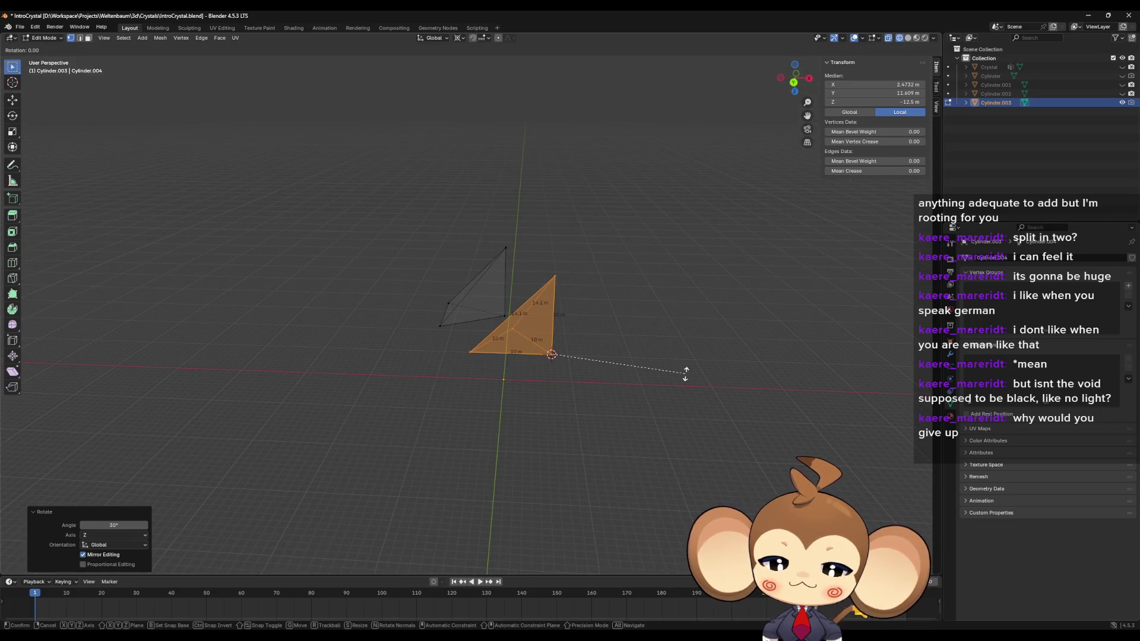
text(y-90)
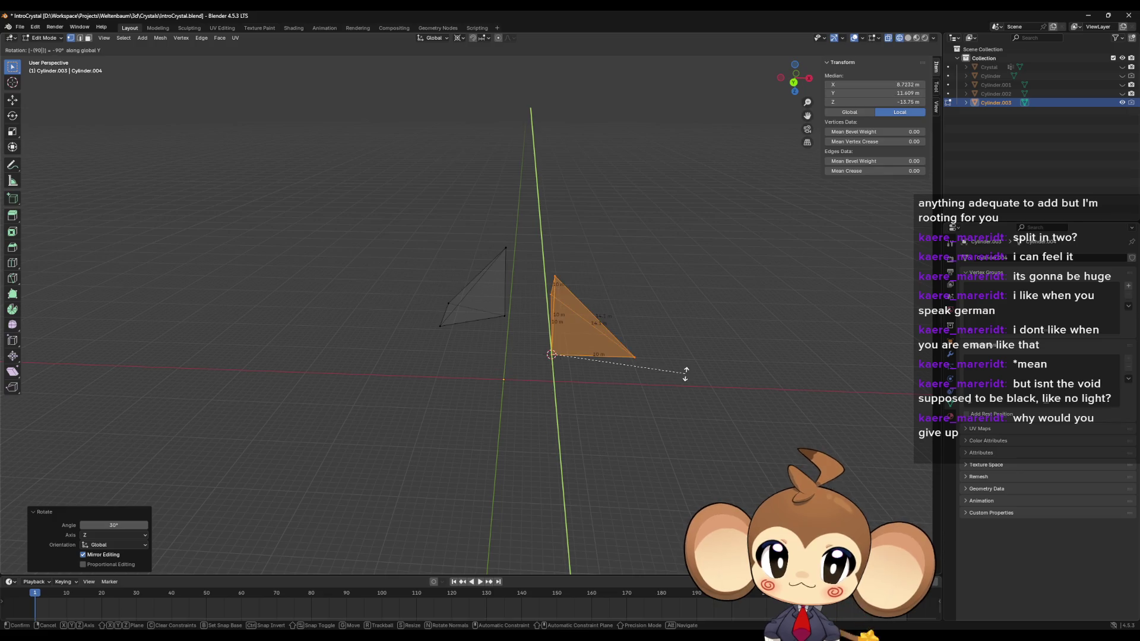
key(Return)
text(r)
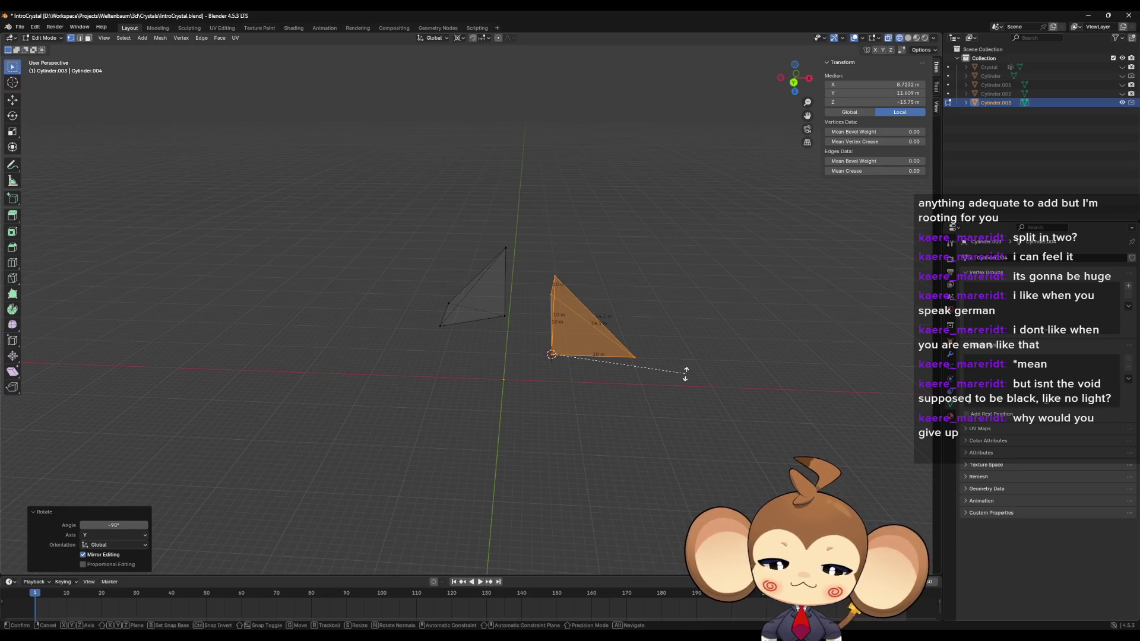
text(z)
text(-30)
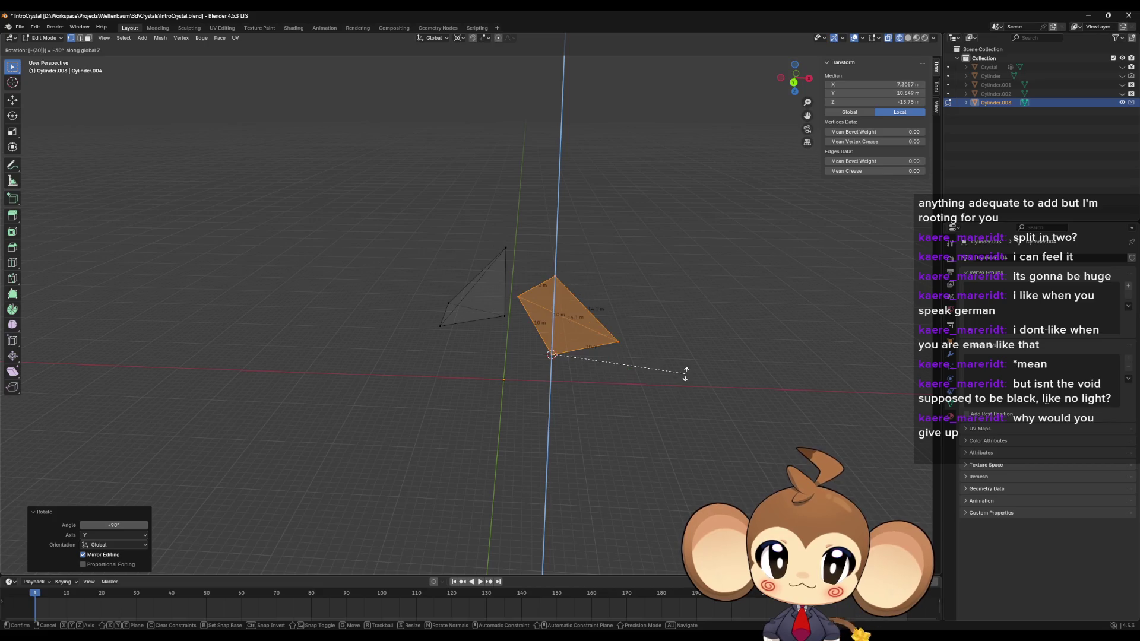
key(Return)
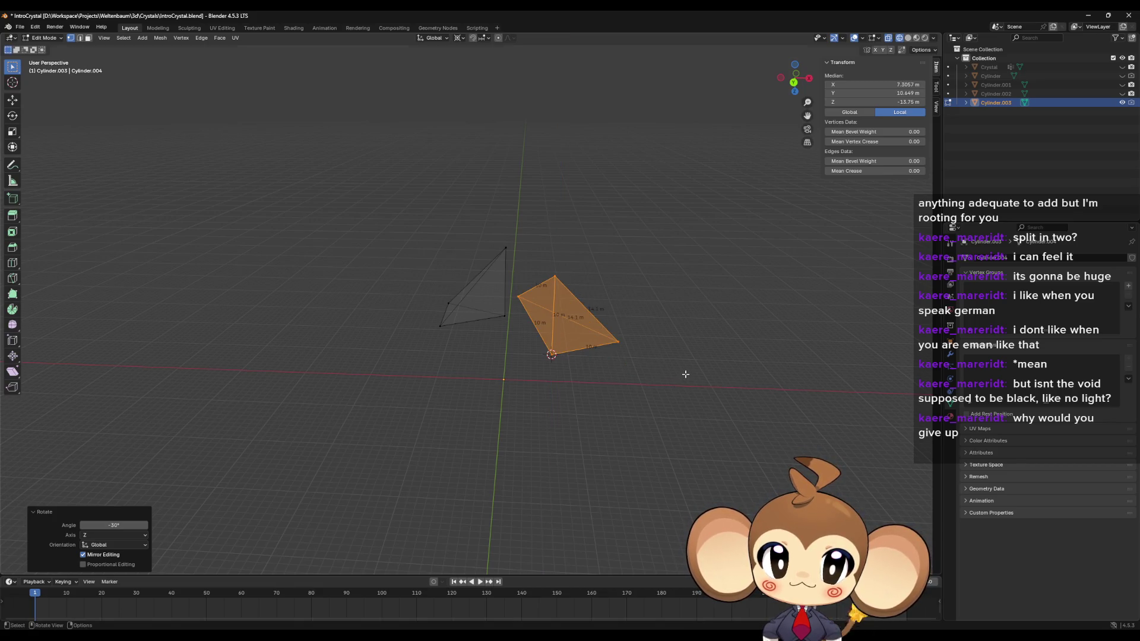
mouse_move(712, 382)
mouse_down()
mouse_move(745, 358)
mouse_move(675, 386)
mouse_move(651, 368)
mouse_move(677, 372)
mouse_move(642, 369)
mouse_move(703, 376)
mouse_move(709, 393)
mouse_up()
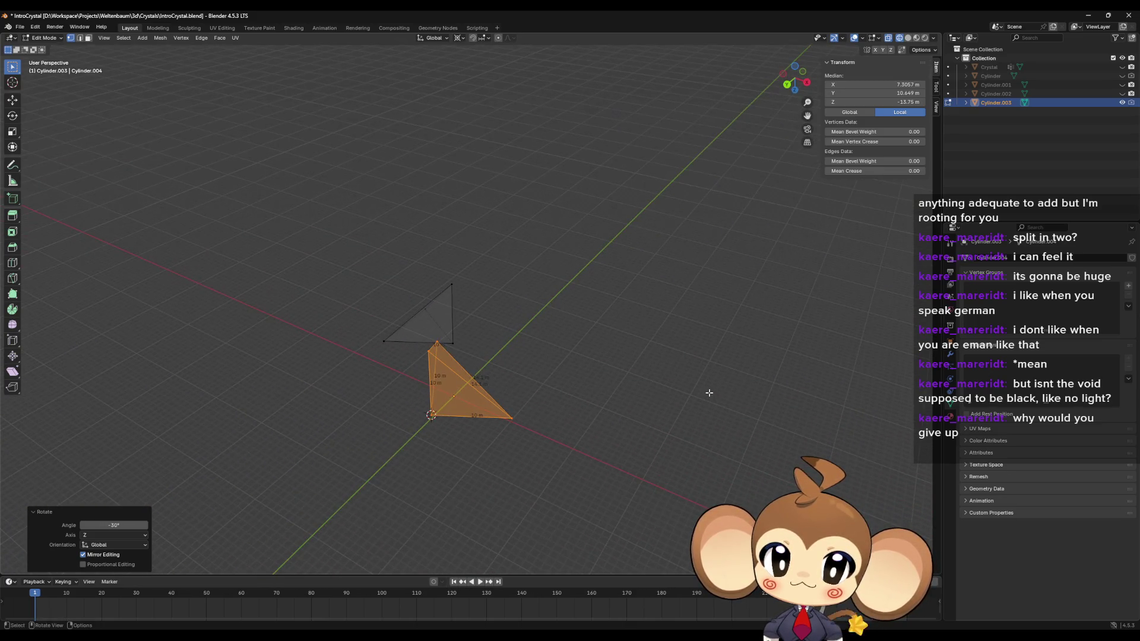
text(rz)
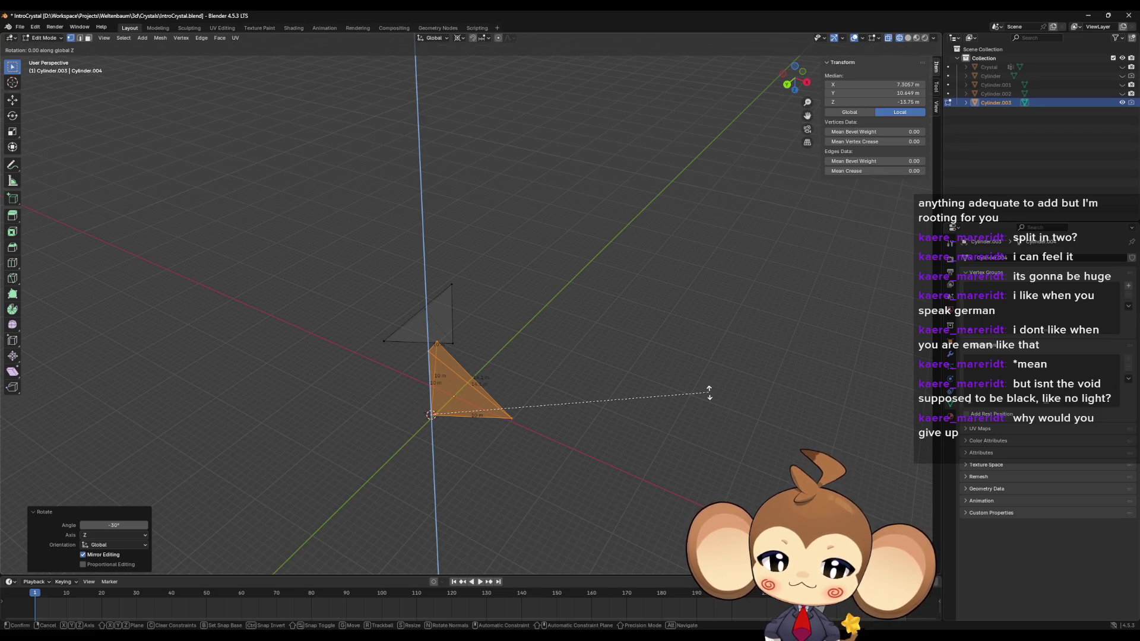
text(180)
key(Return)
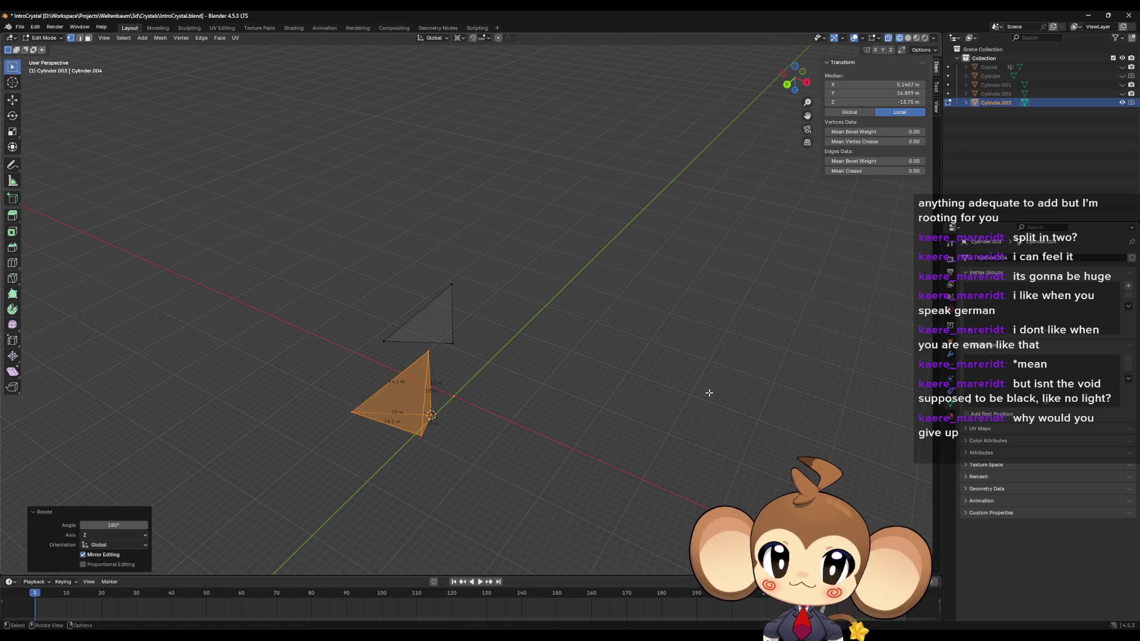
mouse_move(709, 393)
mouse_down()
mouse_move(751, 355)
mouse_move(726, 398)
mouse_move(712, 400)
mouse_up()
Step: Move the triangle in the ground plane against the other face to form the pyramid tip
key(g)
key(shift+z)
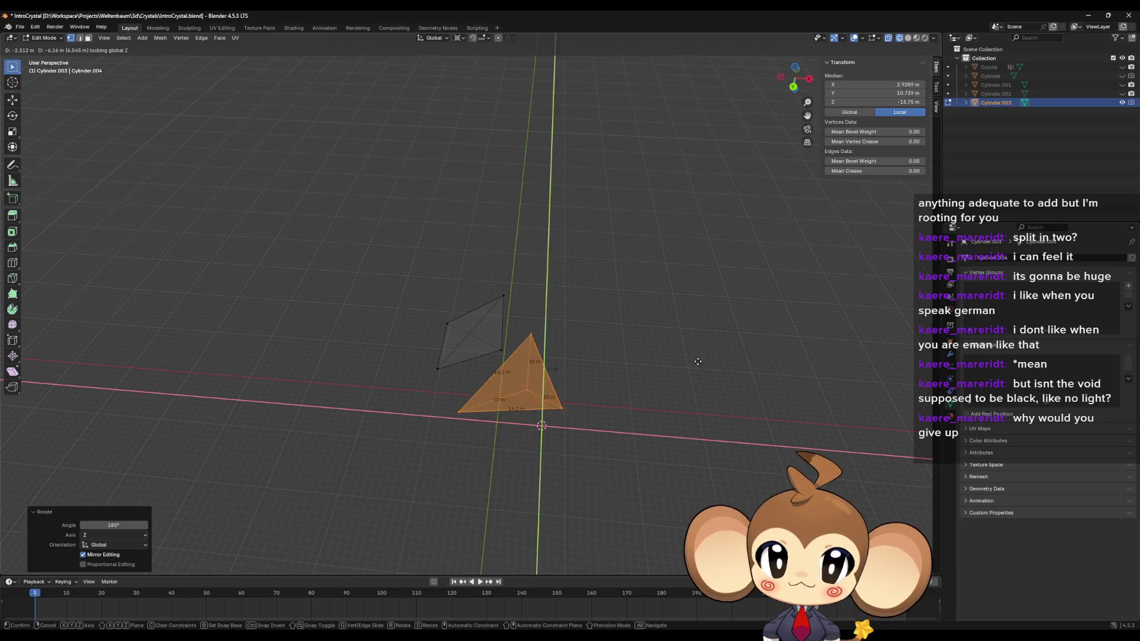
click(678, 332)
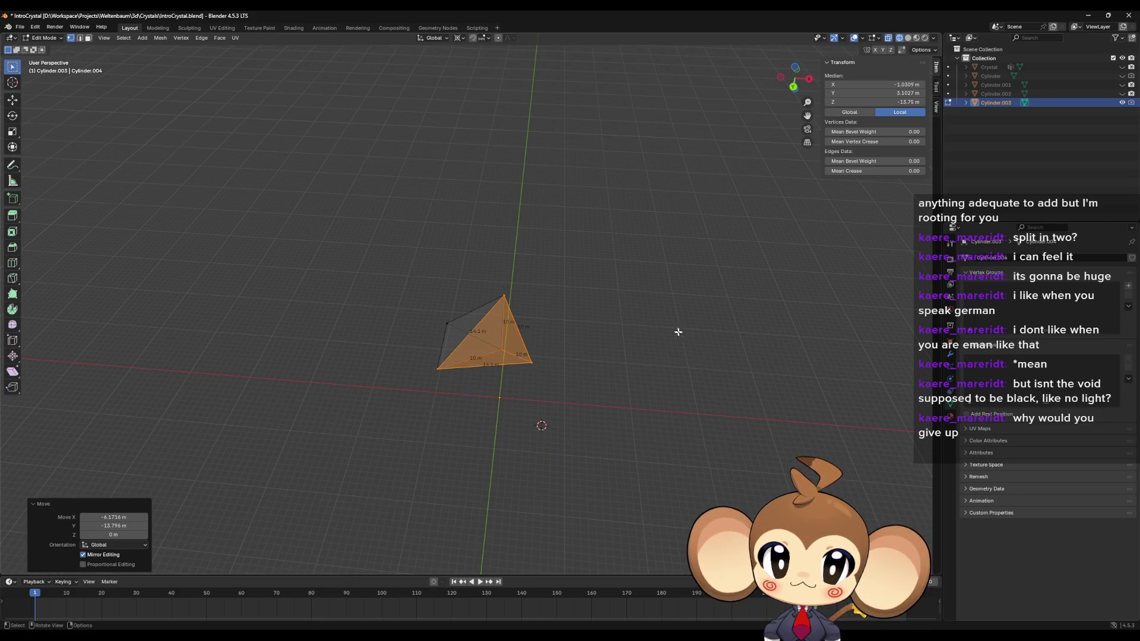
mouse_move(679, 331)
mouse_down()
mouse_move(680, 357)
mouse_move(653, 354)
mouse_move(647, 372)
mouse_move(694, 386)
mouse_move(833, 372)
mouse_move(840, 362)
mouse_move(694, 386)
mouse_move(682, 356)
mouse_move(662, 350)
mouse_move(628, 362)
mouse_move(619, 387)
mouse_up()
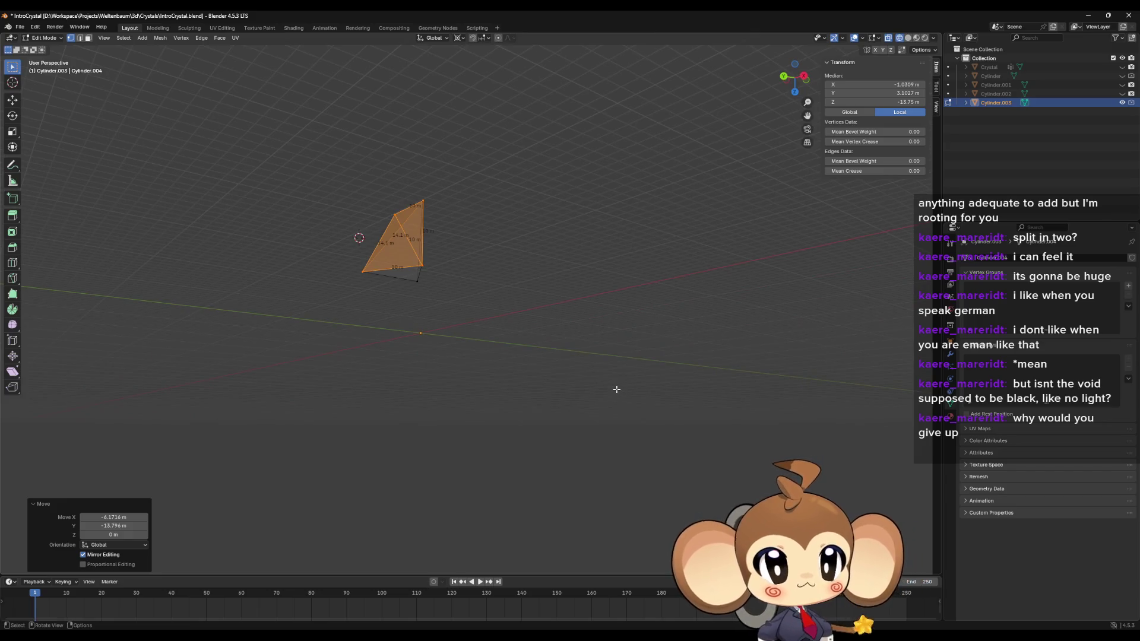
mouse_move(470, 302)
mouse_down()
mouse_move(466, 334)
mouse_move(598, 412)
mouse_move(578, 358)
mouse_move(647, 318)
mouse_move(669, 348)
mouse_move(675, 338)
mouse_move(656, 368)
mouse_move(606, 382)
mouse_up()
scroll(606, 382, down, 5)
Step: Delete Cylinder.003 and the other rebuilt tip copies, then unhide the original Cylinder crystal
key(alt+a)
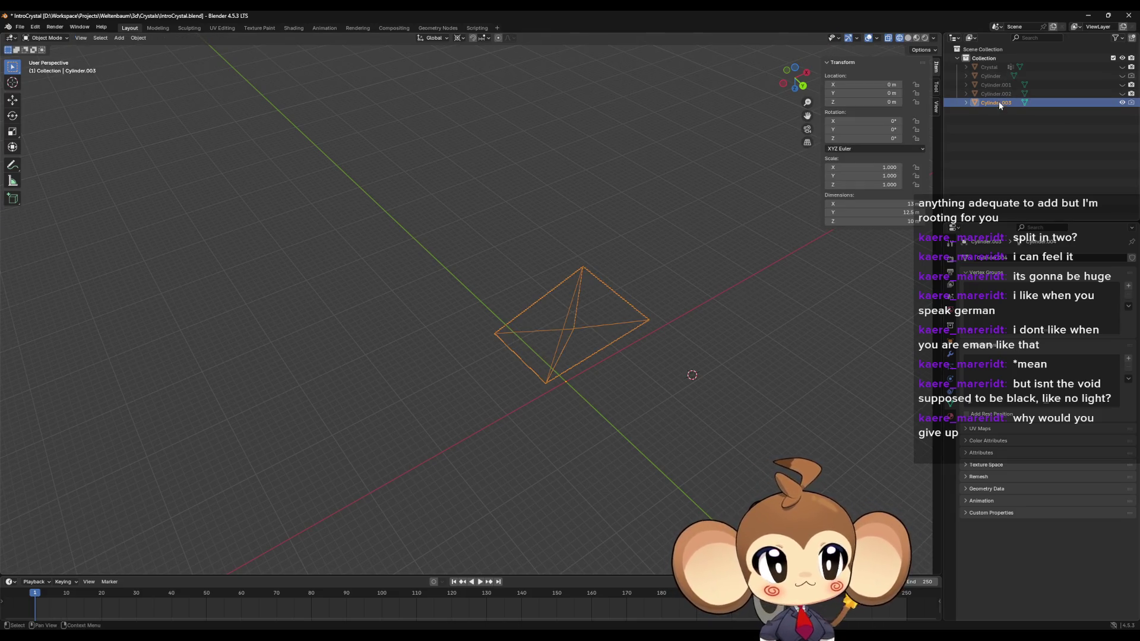
key(Delete)
key(Delete)
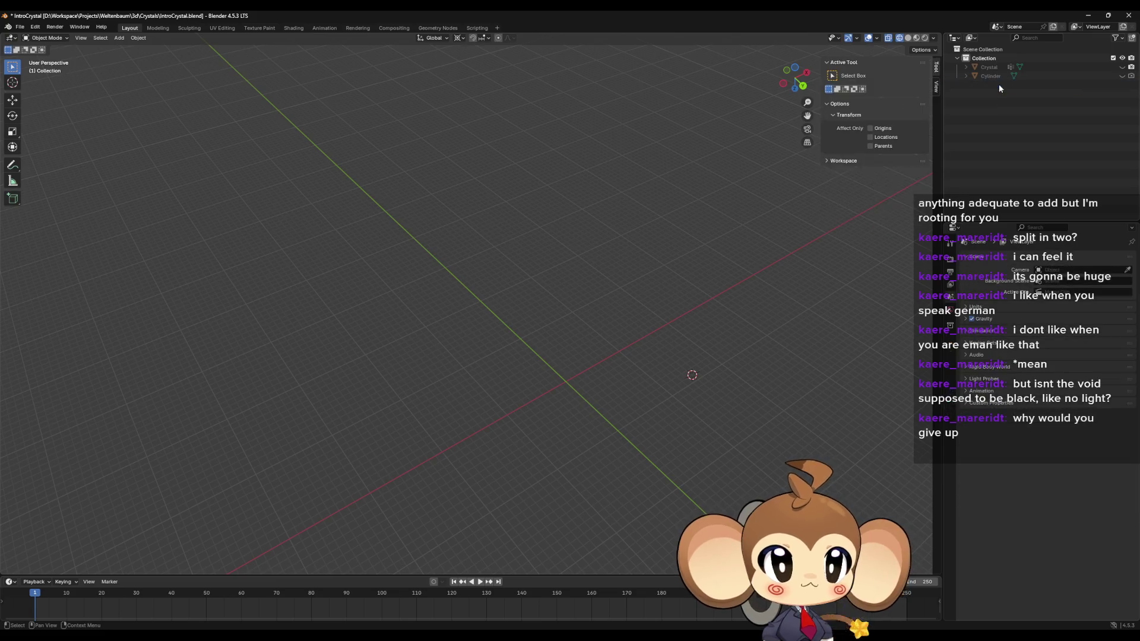
click(998, 85)
key(Delete)
key(alt+h)
Step: Orbit around the double-pointed Cylinder crystal and browse the File menu
mouse_move(811, 180)
mouse_down()
mouse_move(553, 332)
mouse_move(608, 272)
mouse_move(642, 266)
mouse_move(630, 268)
mouse_up()
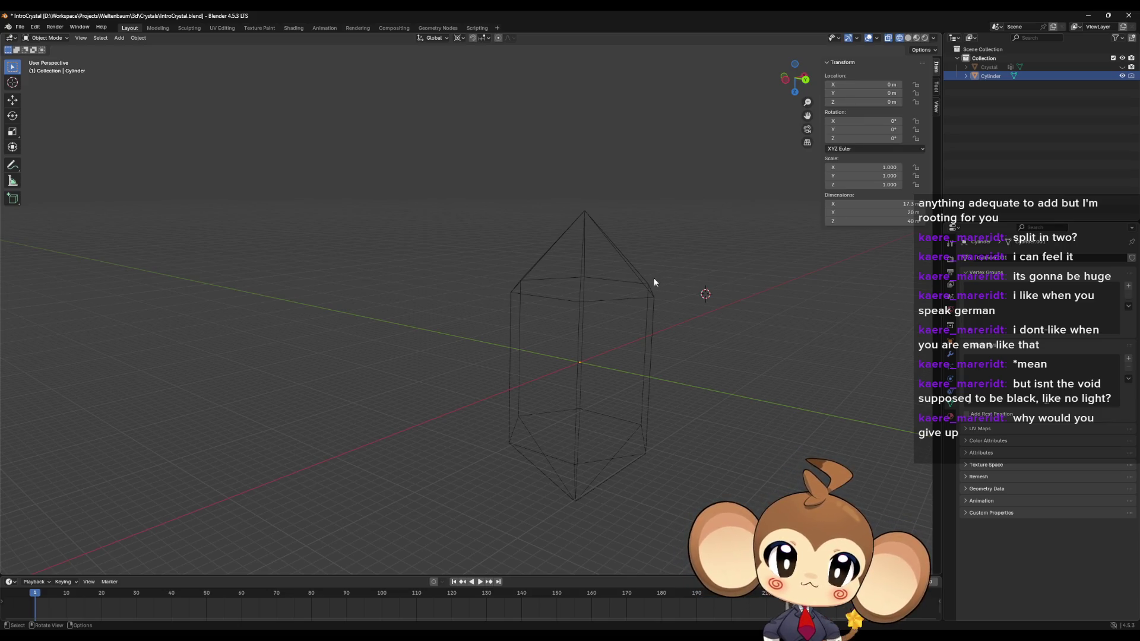
mouse_move(657, 281)
mouse_down()
mouse_move(661, 258)
mouse_move(646, 282)
mouse_up()
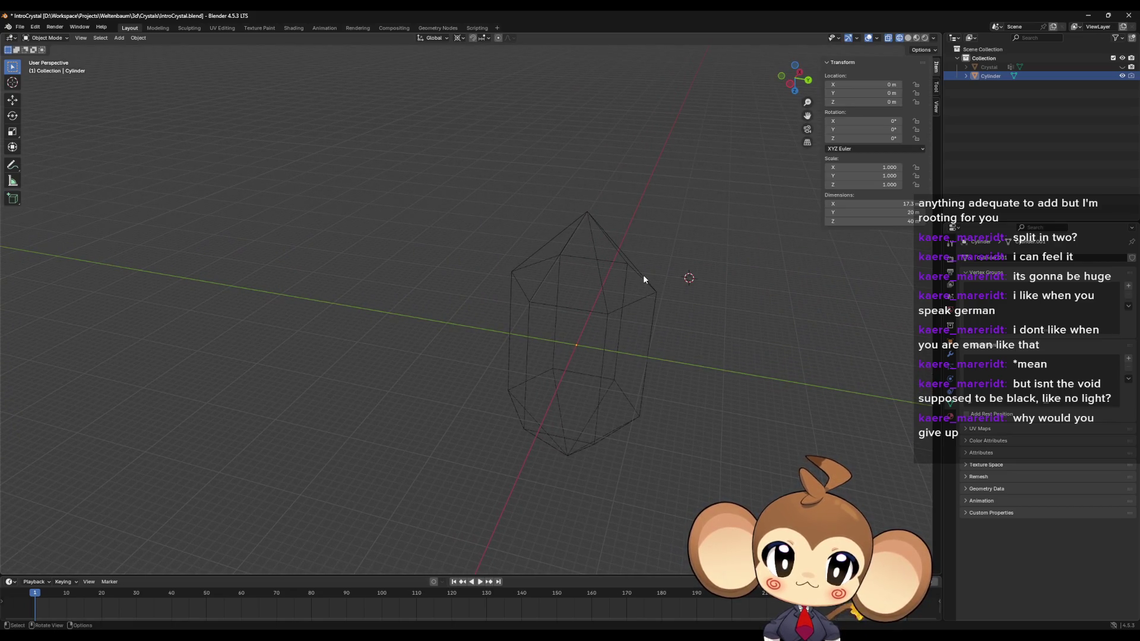
mouse_move(642, 274)
mouse_down()
mouse_move(589, 274)
mouse_move(572, 254)
mouse_move(558, 299)
mouse_move(579, 299)
mouse_move(581, 311)
mouse_up()
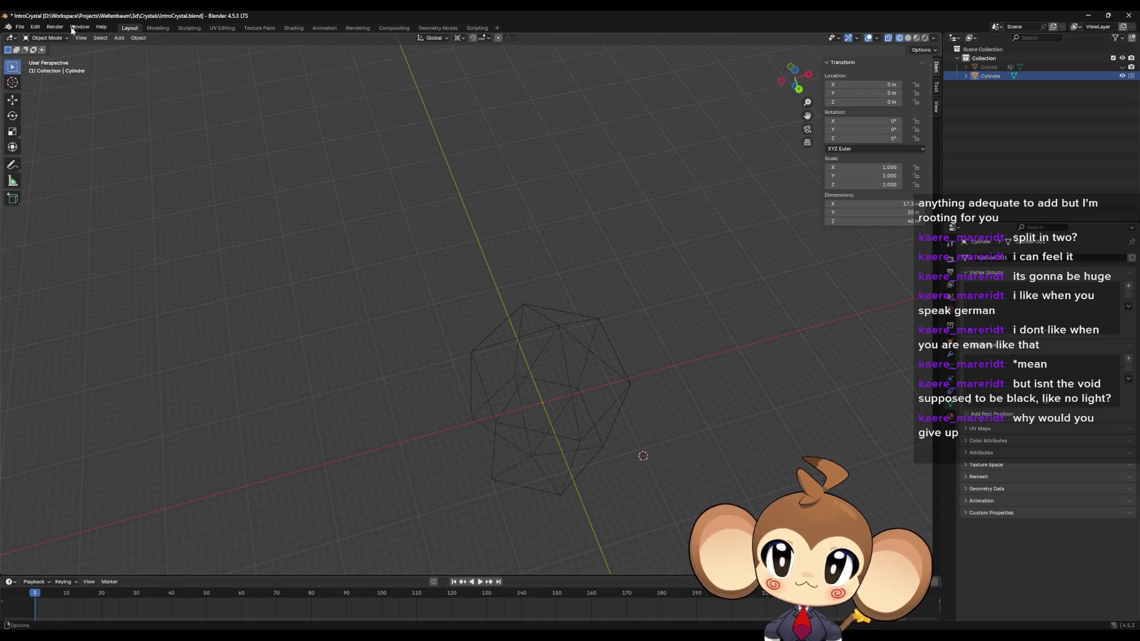
click(33, 27)
Step: Glance at the Add menu, enter Edit Mode on the crystal and open Edit > Preferences
mouse_move(18, 28)
mouse_move(111, 29)
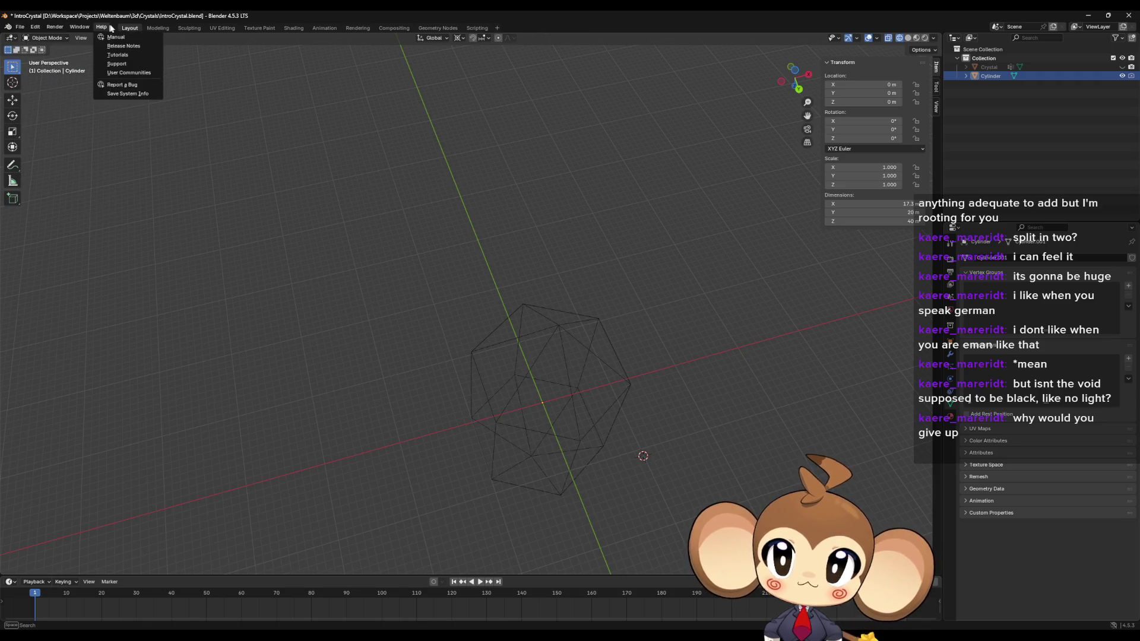
click(119, 38)
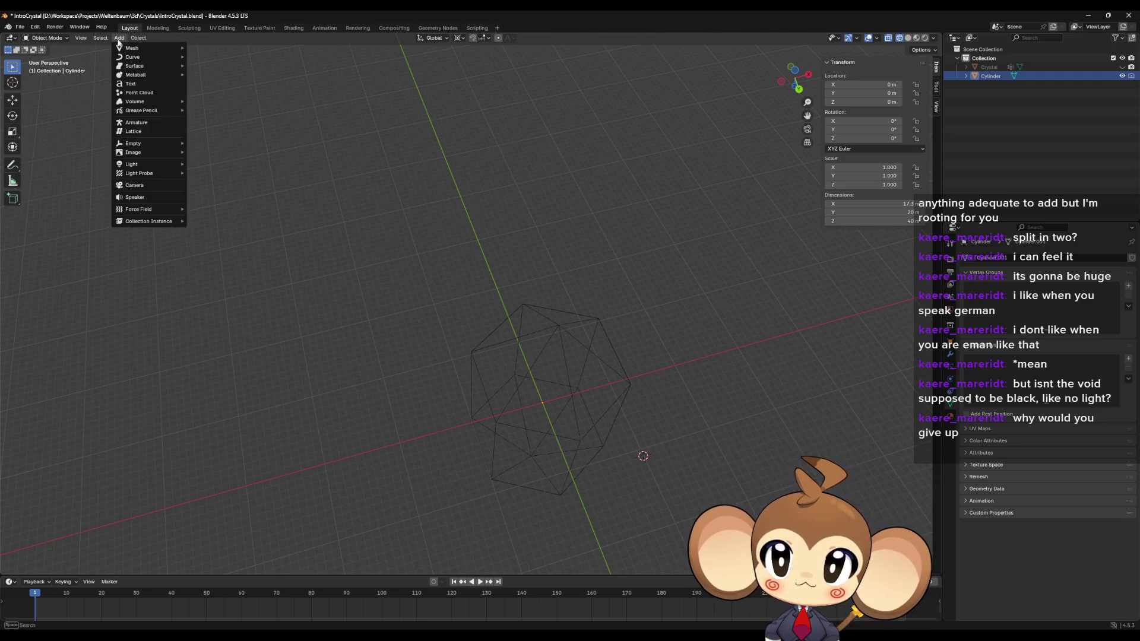
click(118, 39)
key(Tab)
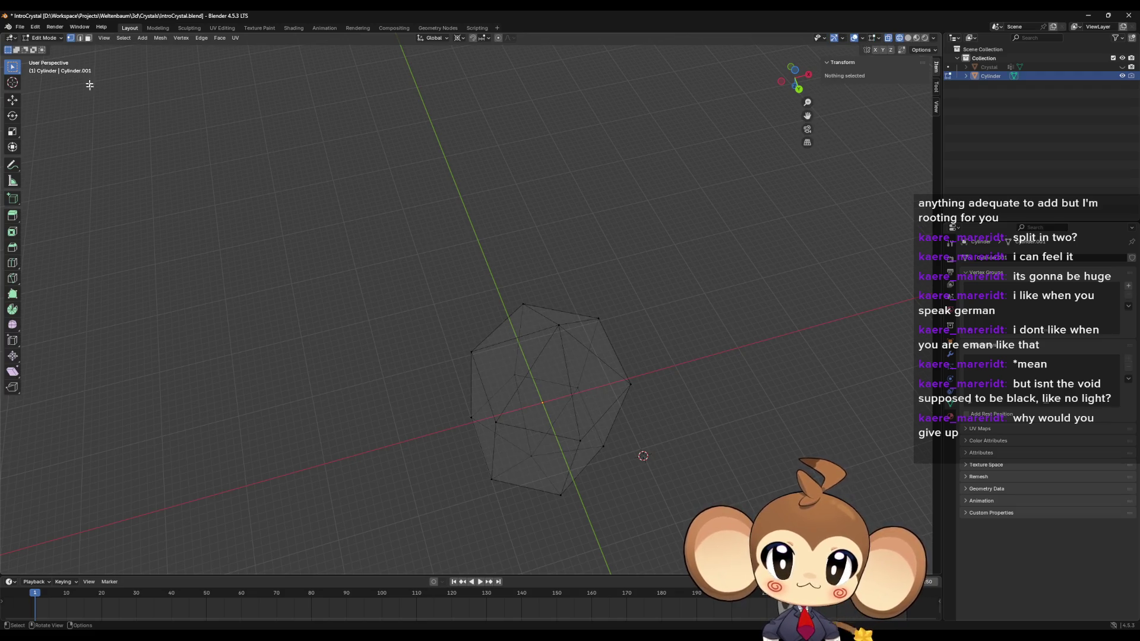
click(143, 38)
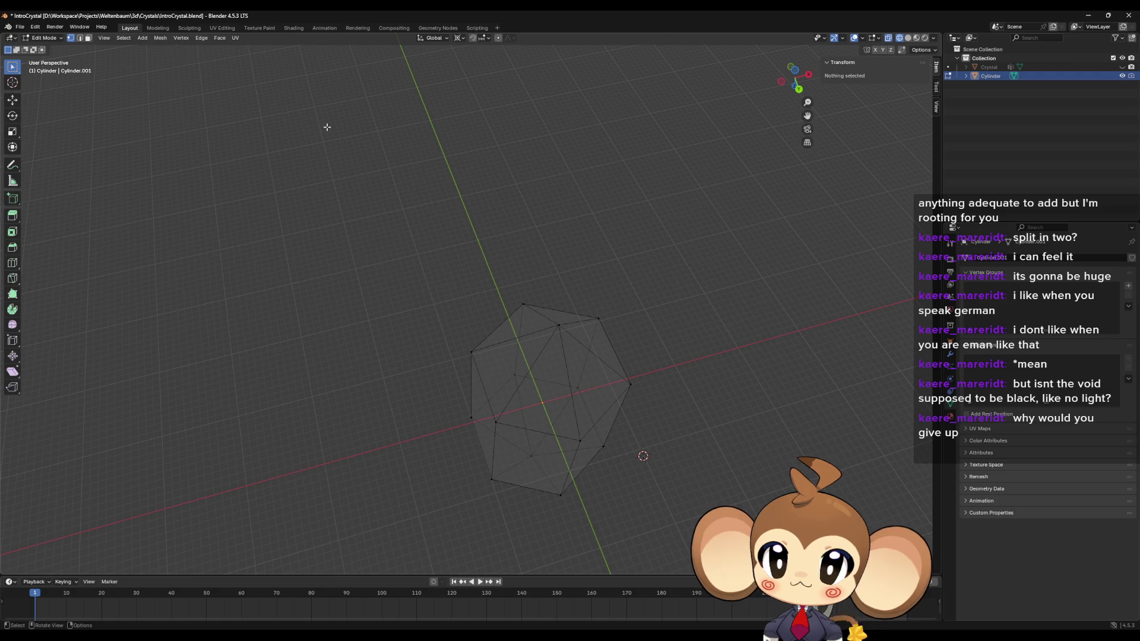
click(20, 28)
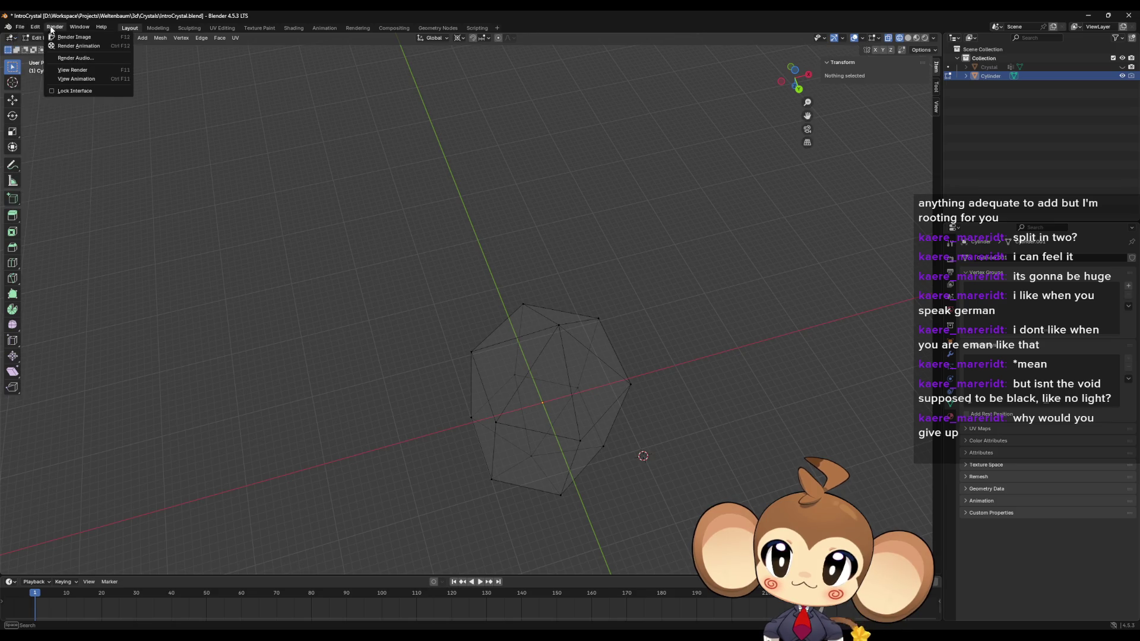
click(69, 144)
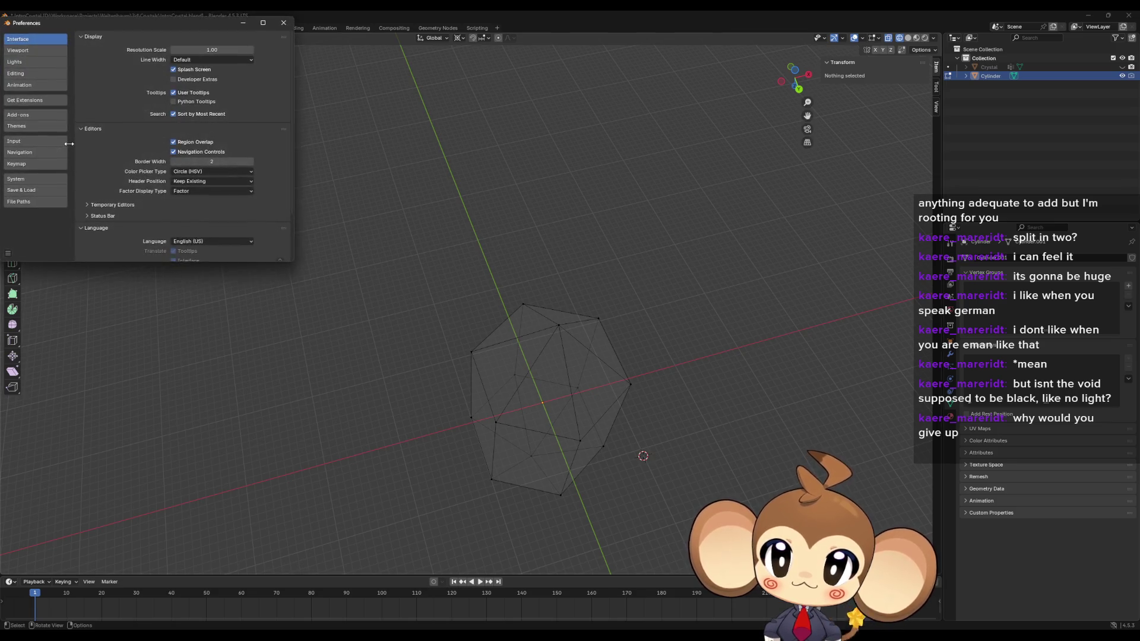
Step: Open the Add-ons list and search it for 'sol', 'sh' and 'sc', clearing each term
click(30, 113)
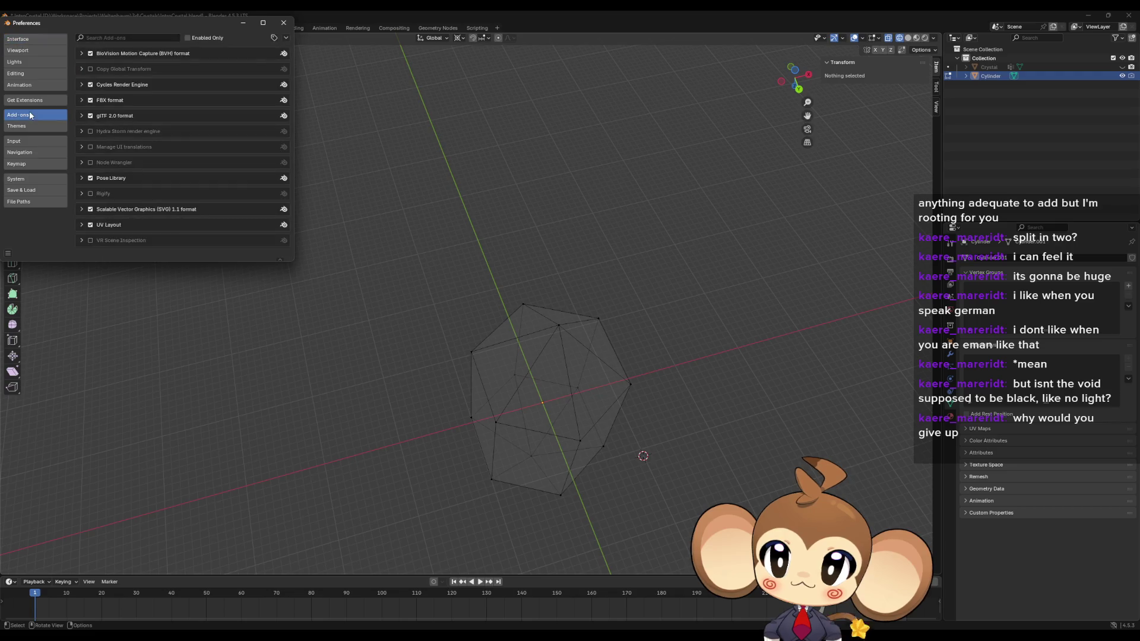
click(118, 37)
text(sol)
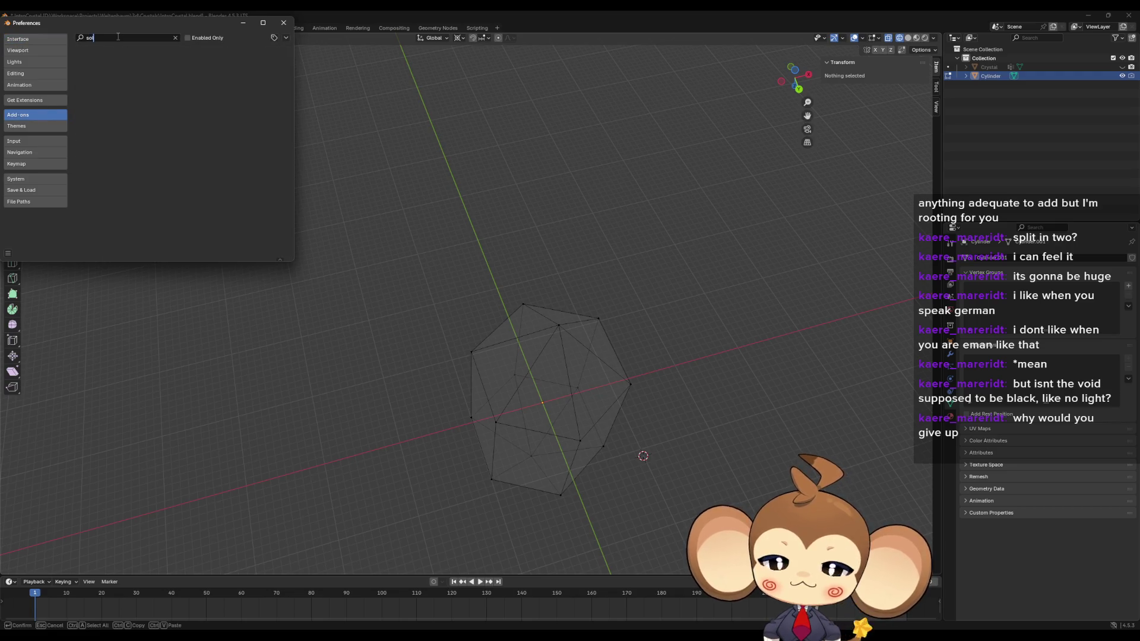
key(BackSpace)
key(BackSpace)
key(BackSpace)
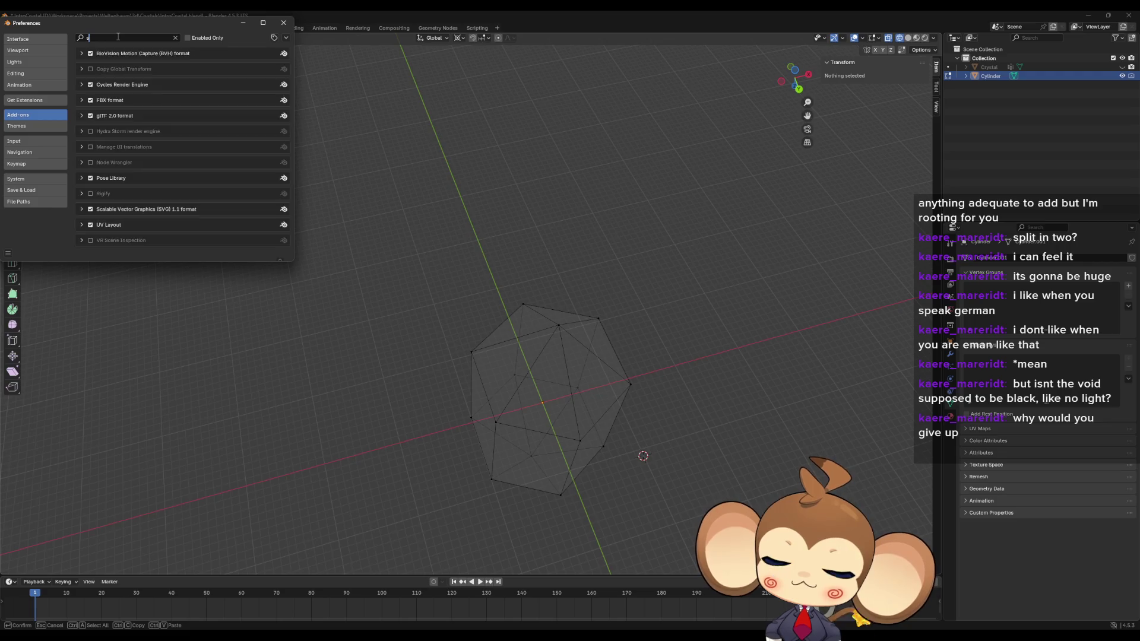
text(sh)
key(BackSpace)
key(BackSpace)
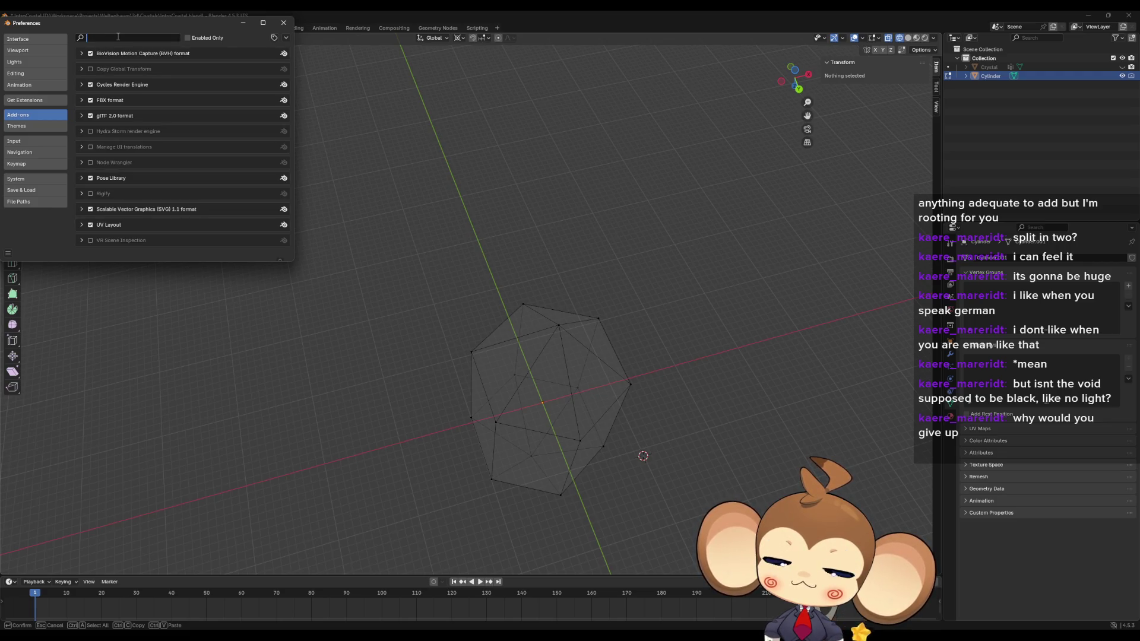
text(sc)
key(BackSpace)
key(BackSpace)
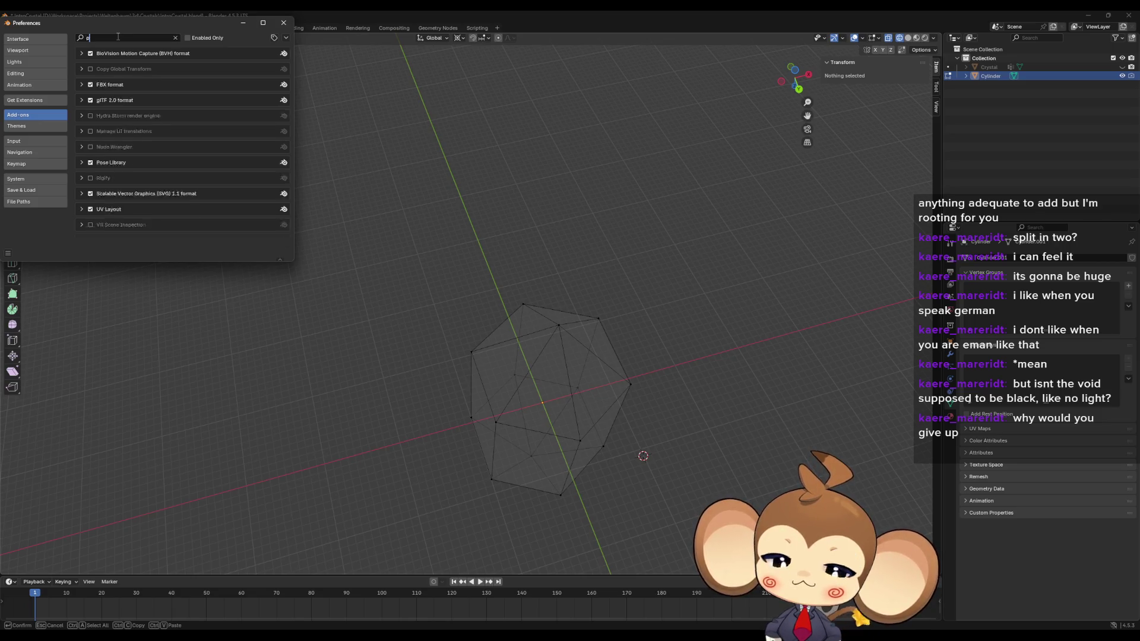
text(sc)
key(BackSpace)
key(BackSpace)
text(sc)
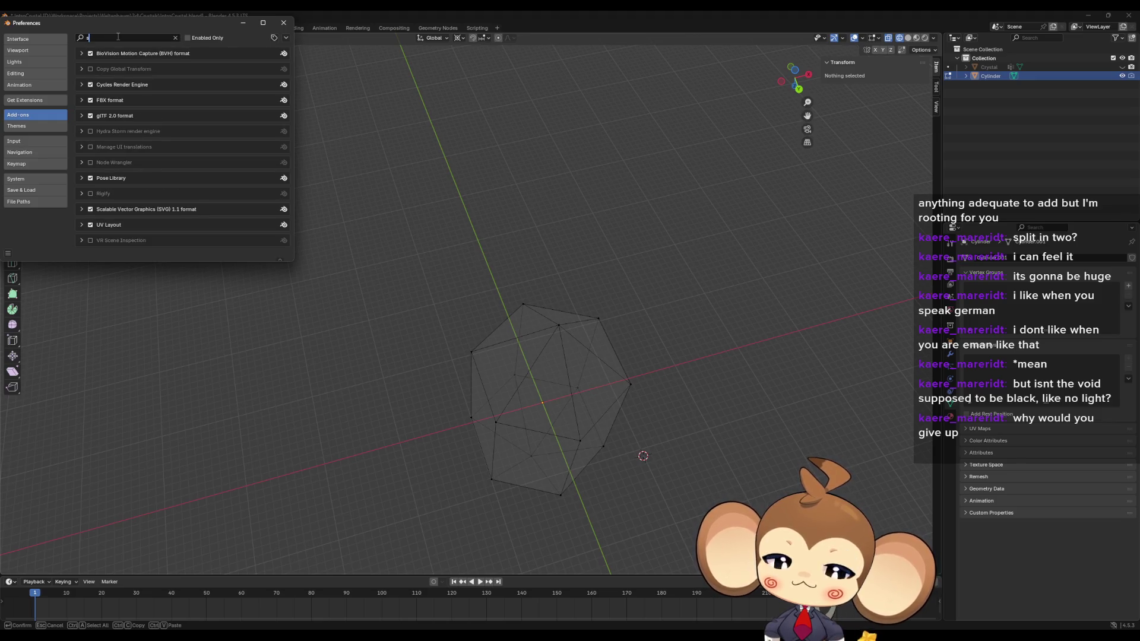
key(BackSpace)
key(BackSpace)
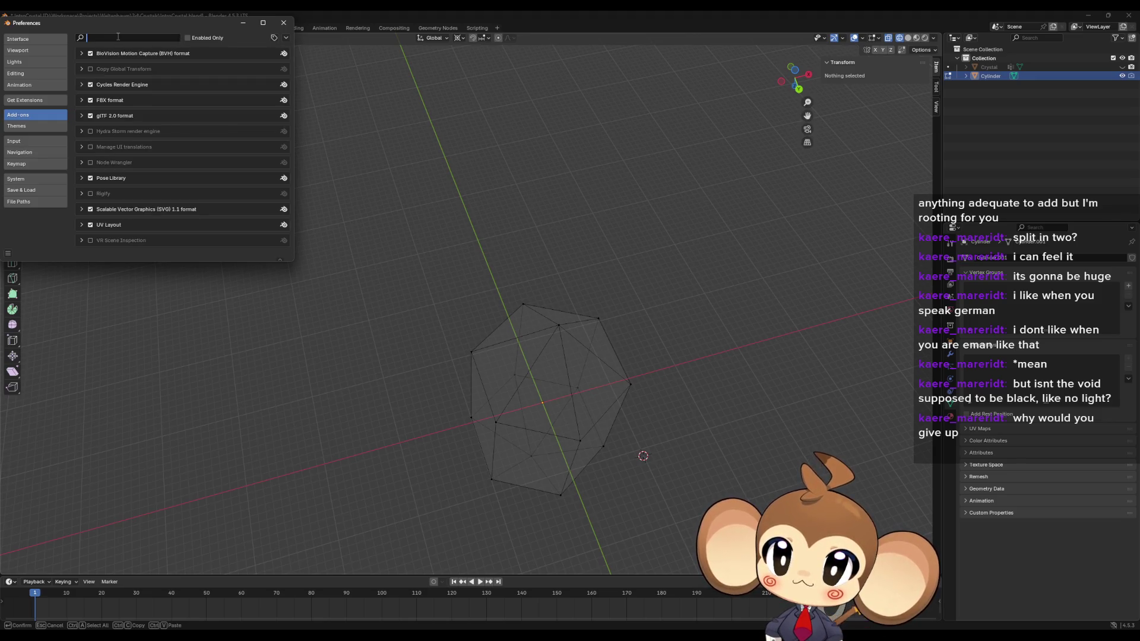
Step: Search add-ons for 'mes', clear it, and move the Preferences window to the screen centre
text(mes)
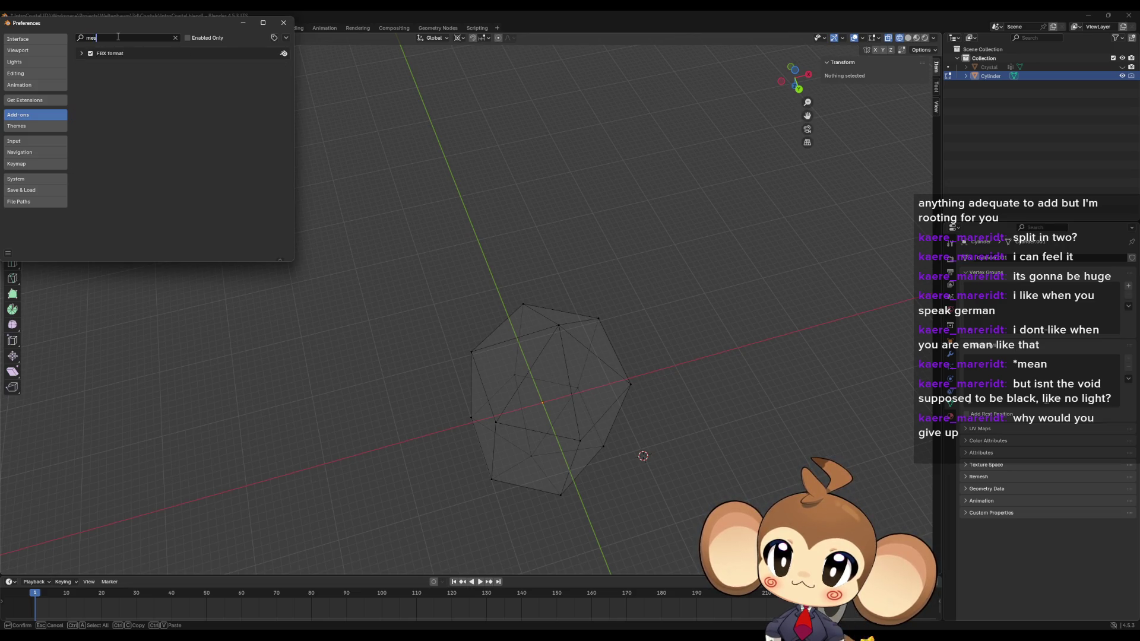
key(BackSpace)
key(BackSpace)
key(BackSpace)
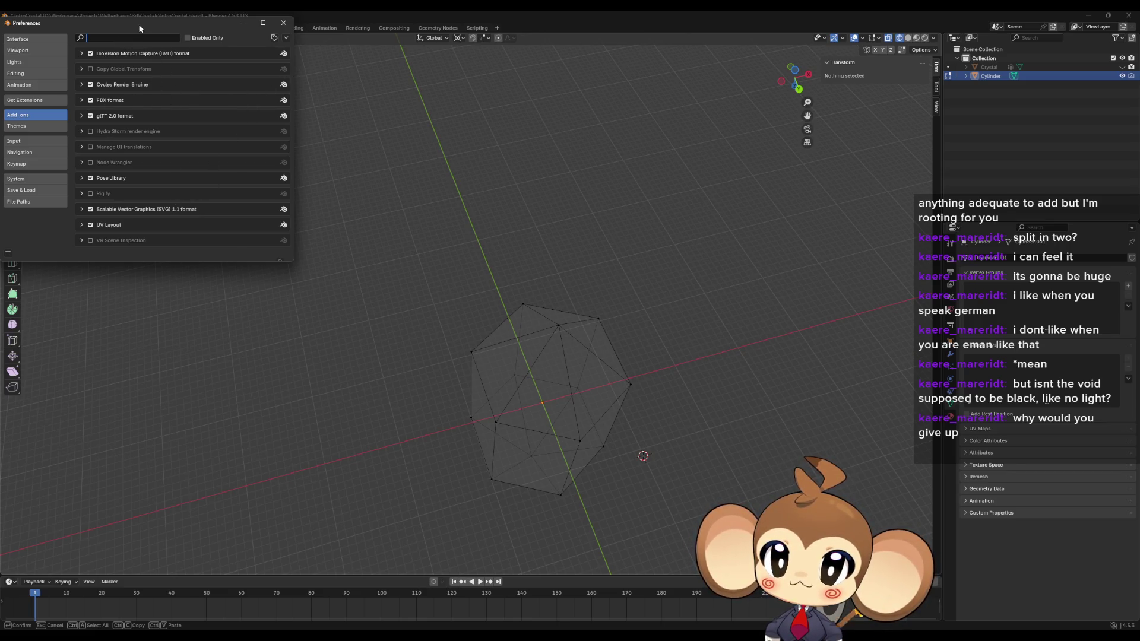
drag(138, 24, 322, 209)
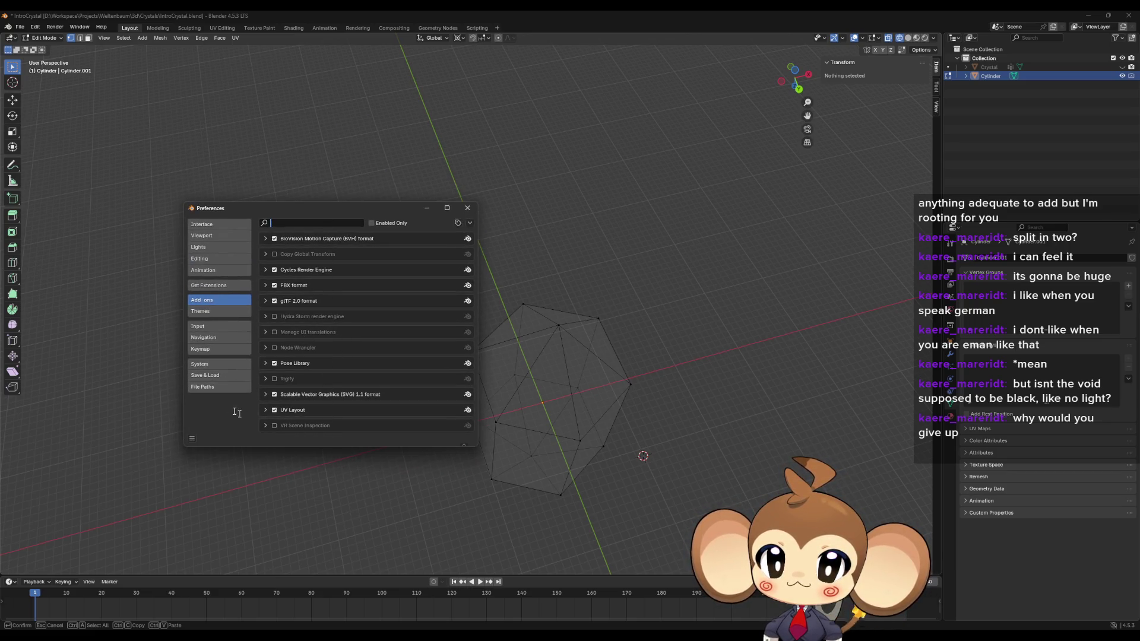
click(207, 310)
click(207, 302)
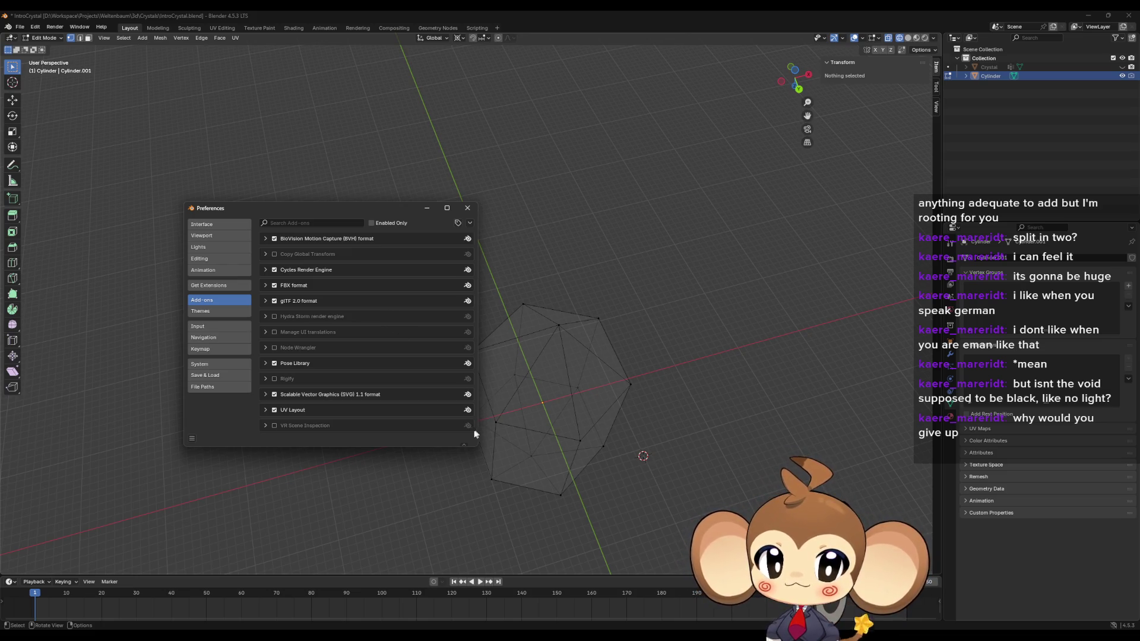
click(290, 224)
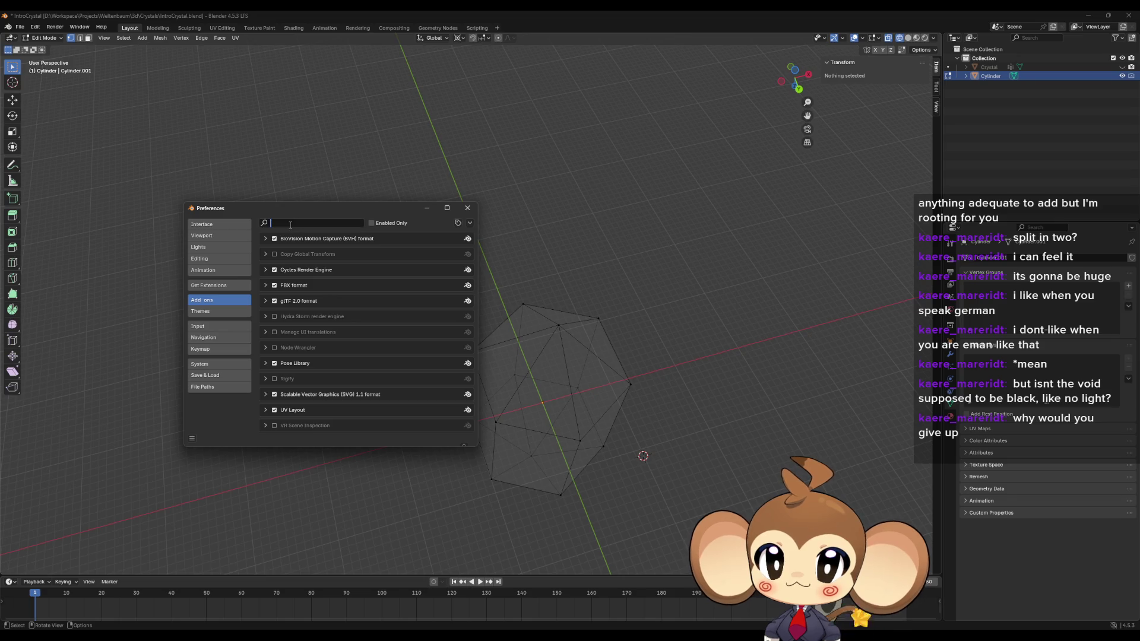
text(aaa)
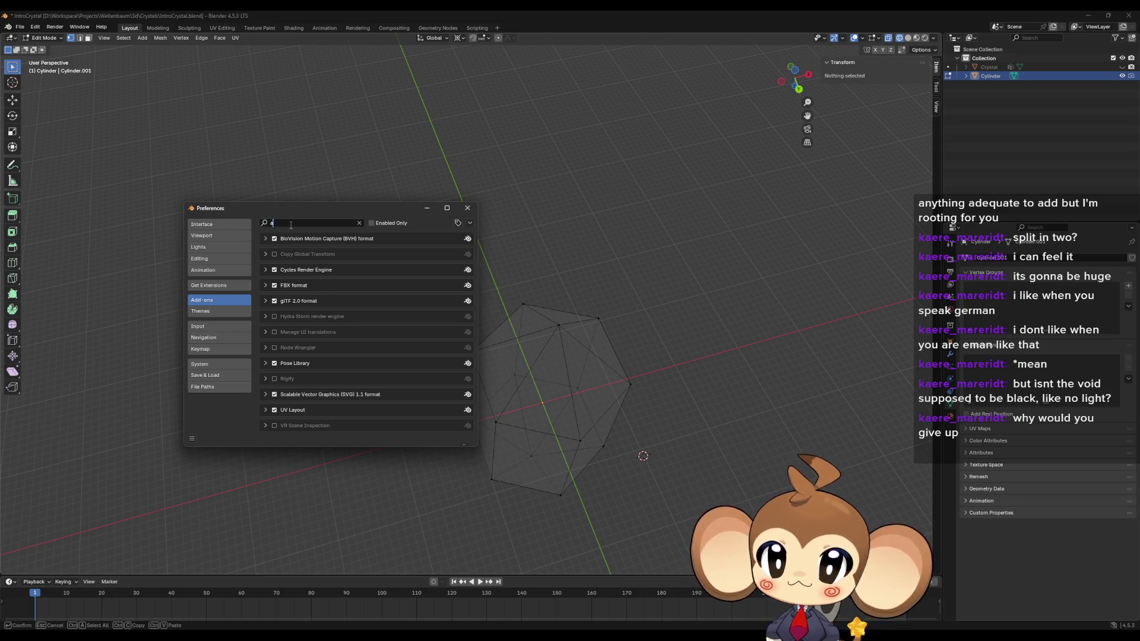
key(BackSpace)
key(BackSpace)
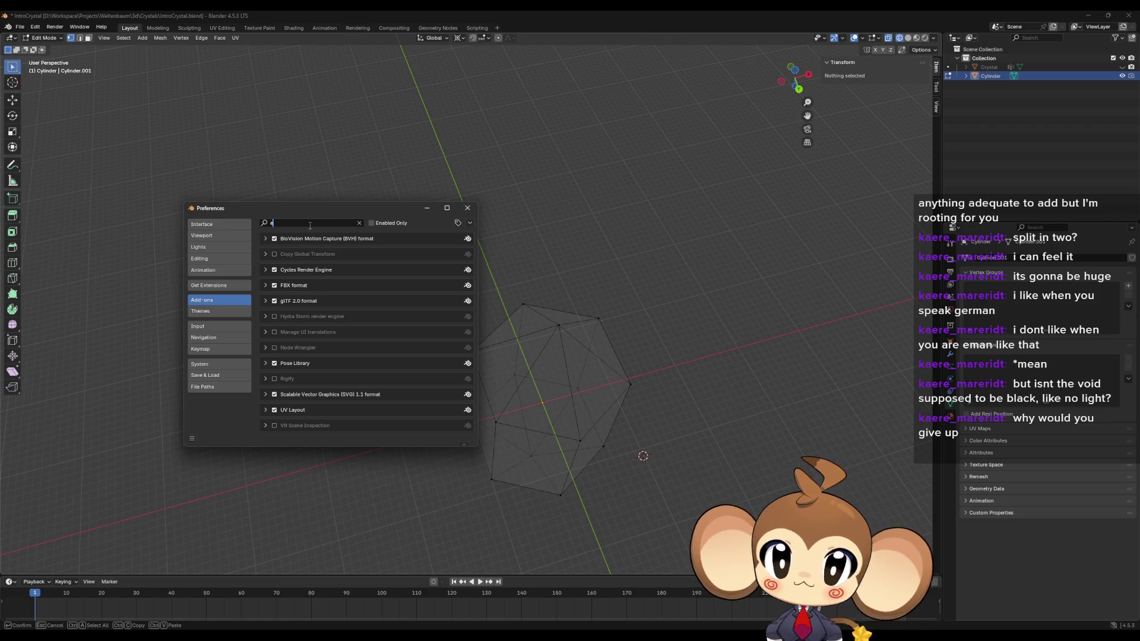
text(extra)
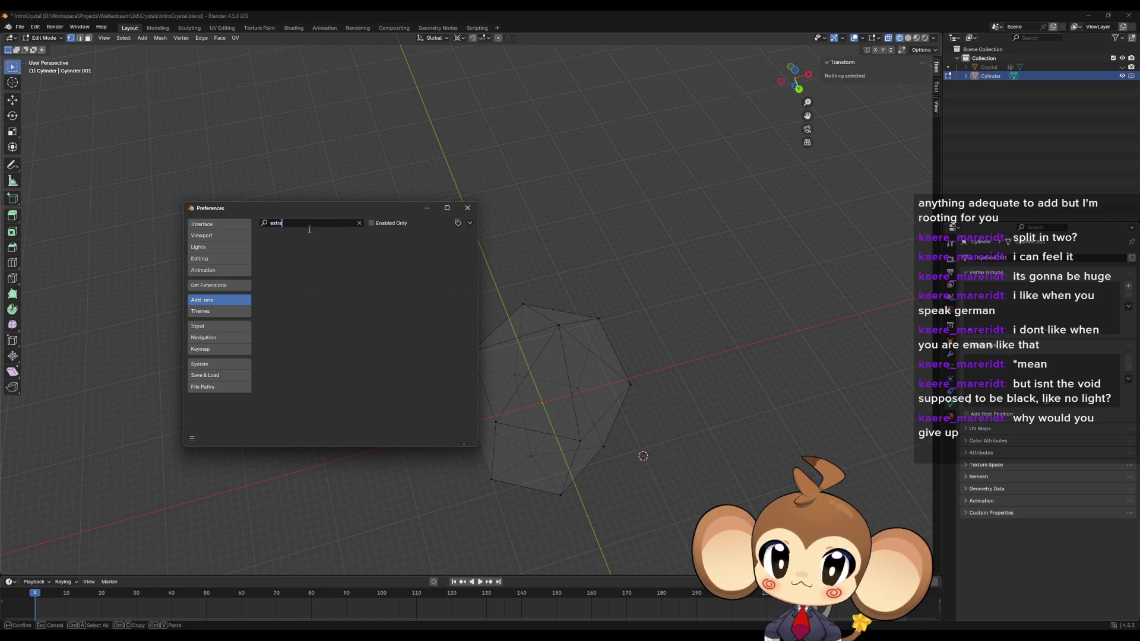
key(ctrl+a)
key(BackSpace)
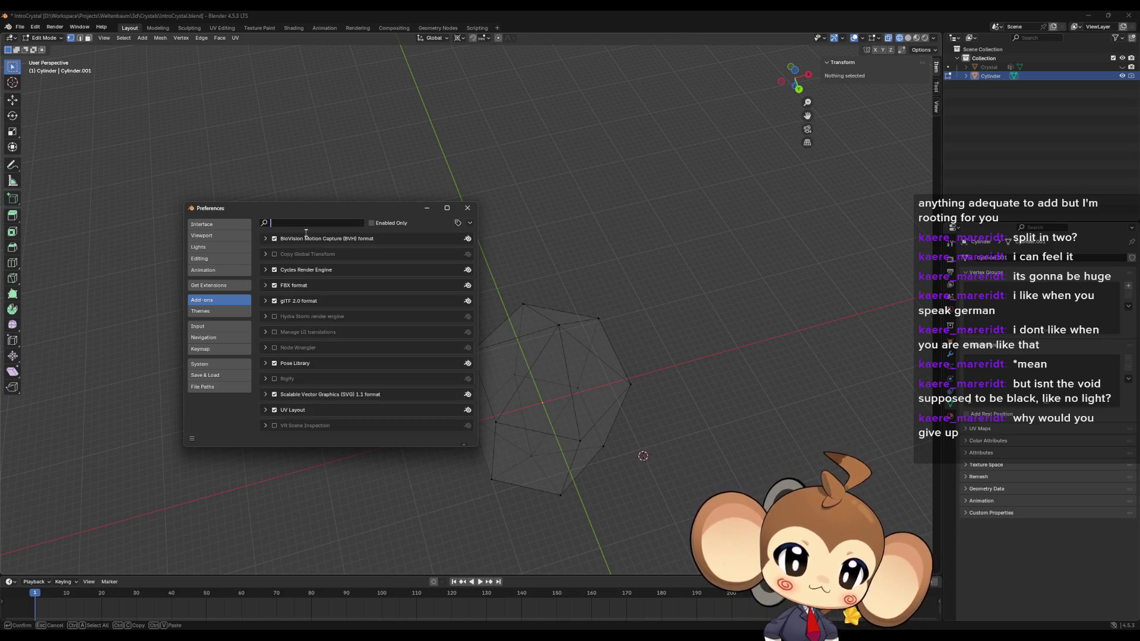
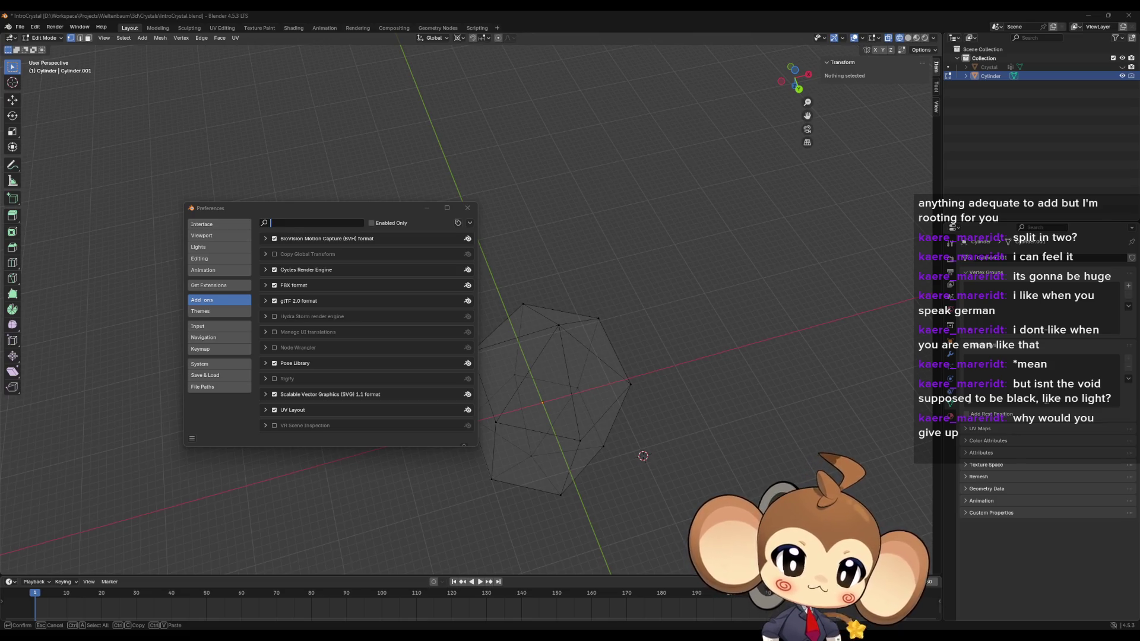
Step: Search online extensions for 'extra mesh', allow online access and install Extra Mesh Objects
click(209, 288)
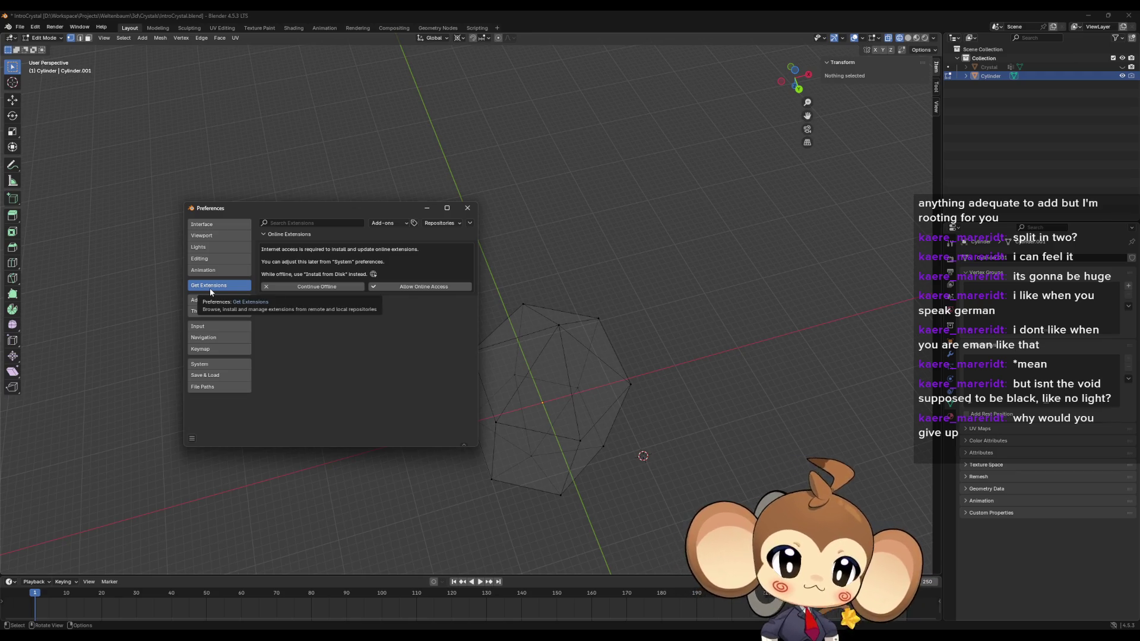
click(295, 223)
text(extra)
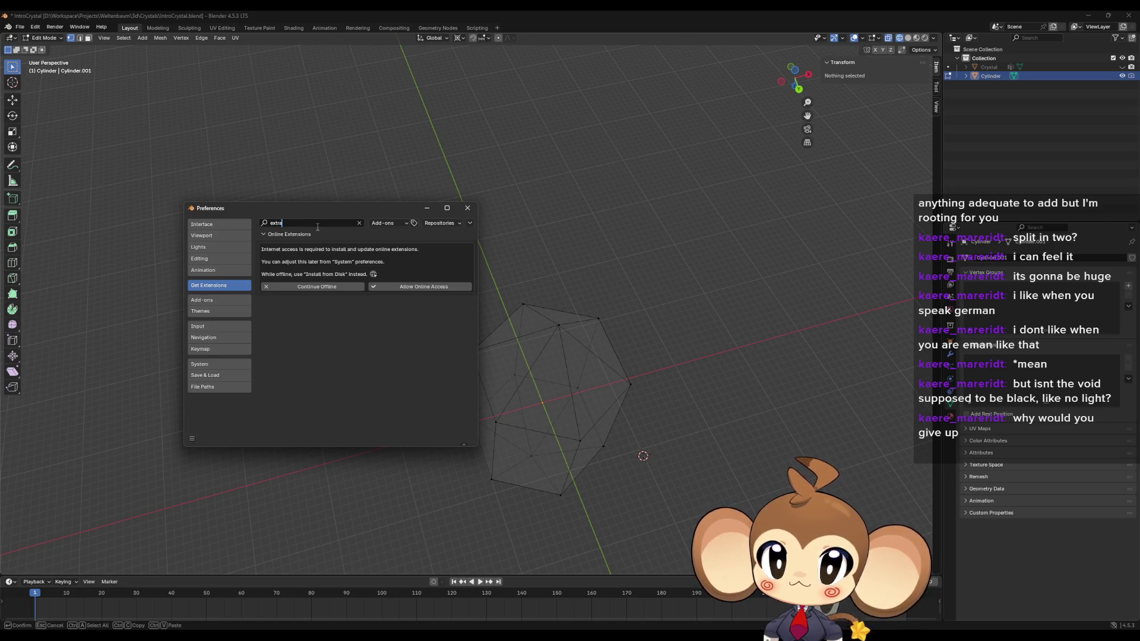
text( mesh)
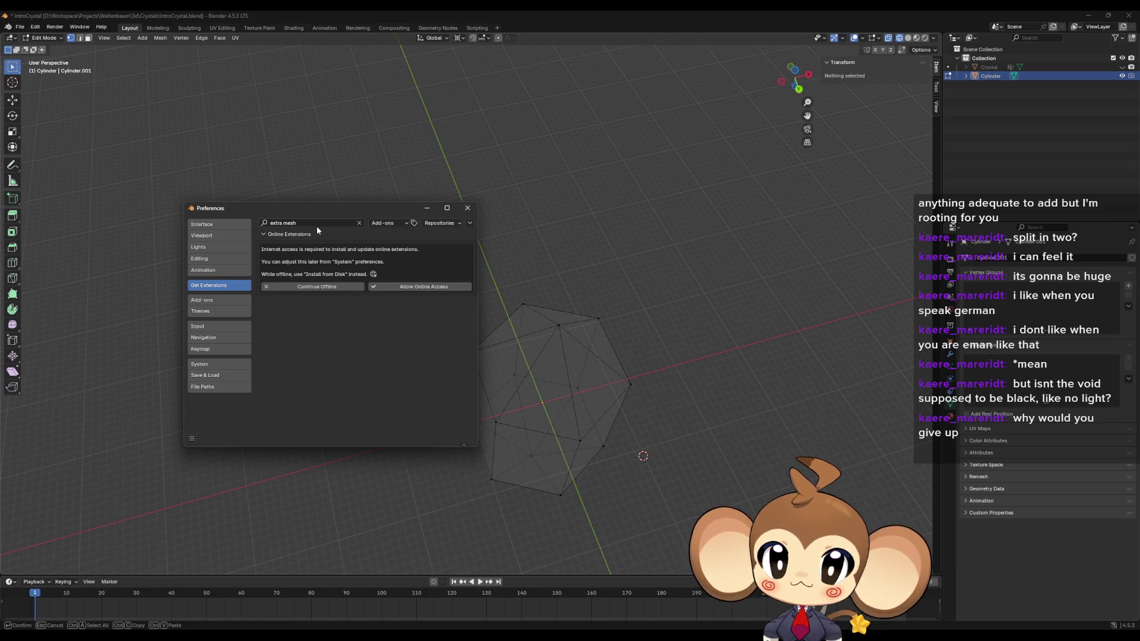
click(432, 289)
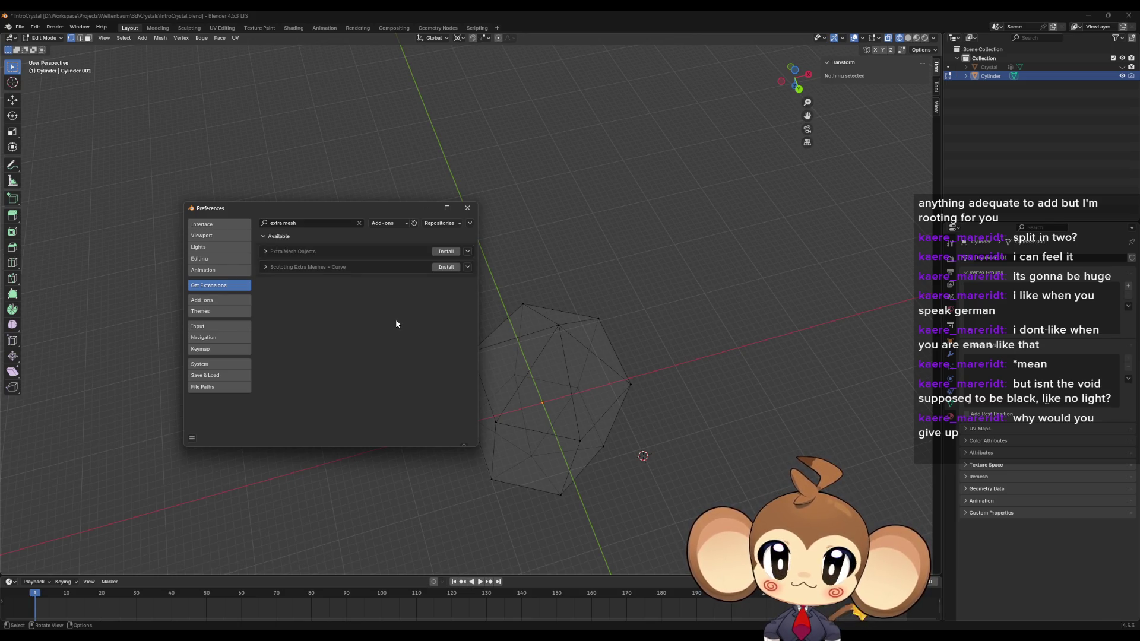
click(266, 253)
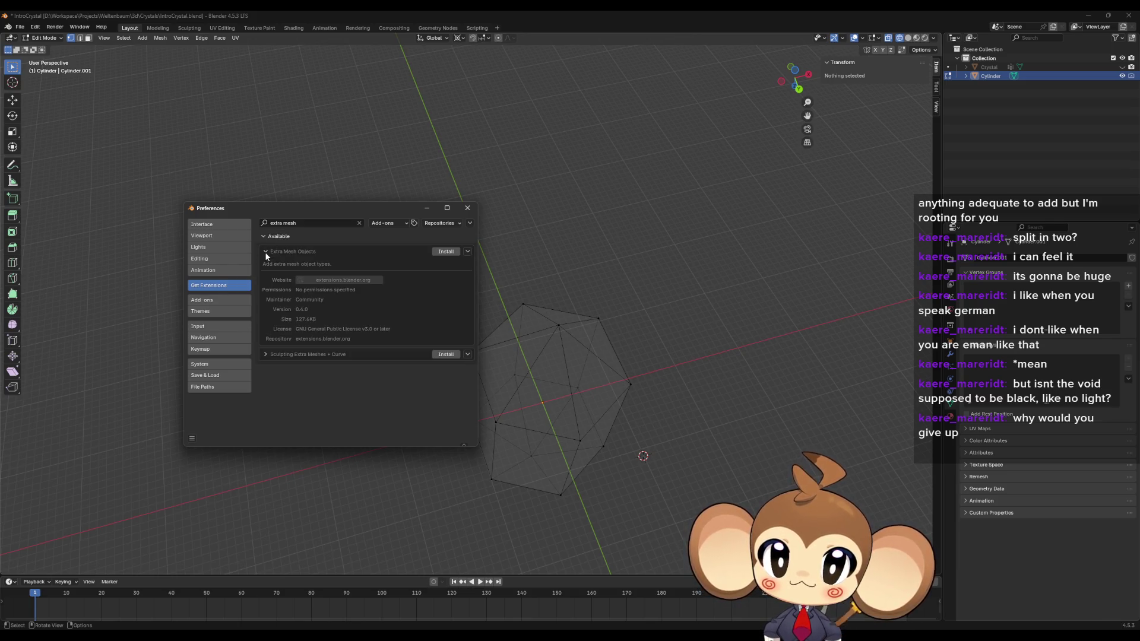
click(448, 254)
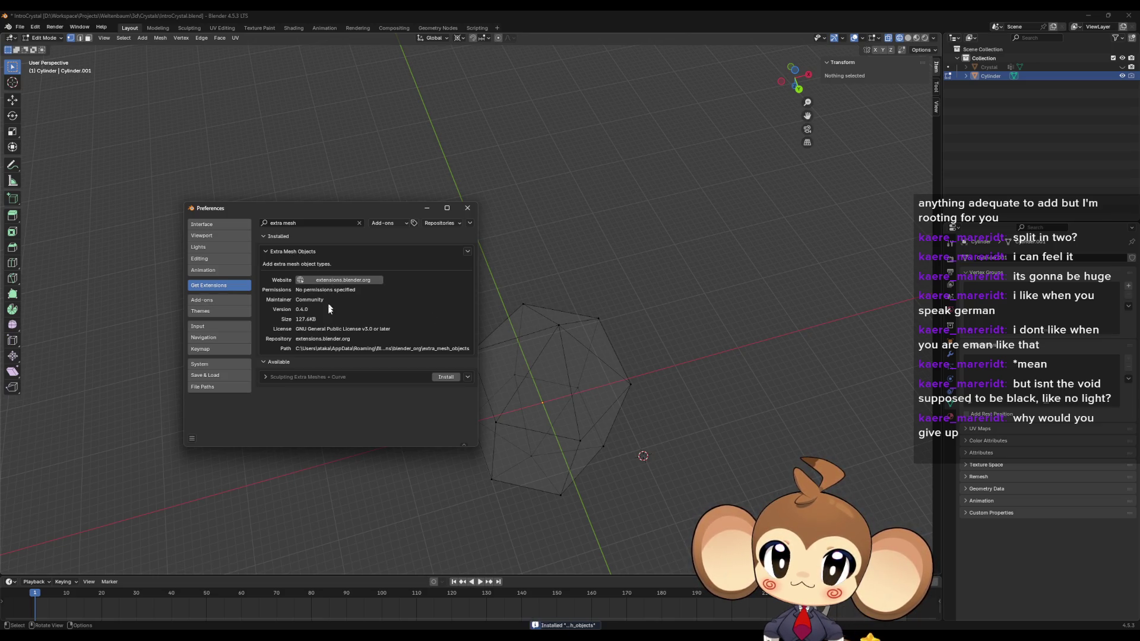
Step: Check that Extra Mesh Objects appears among the installed add-ons and review its options
click(207, 299)
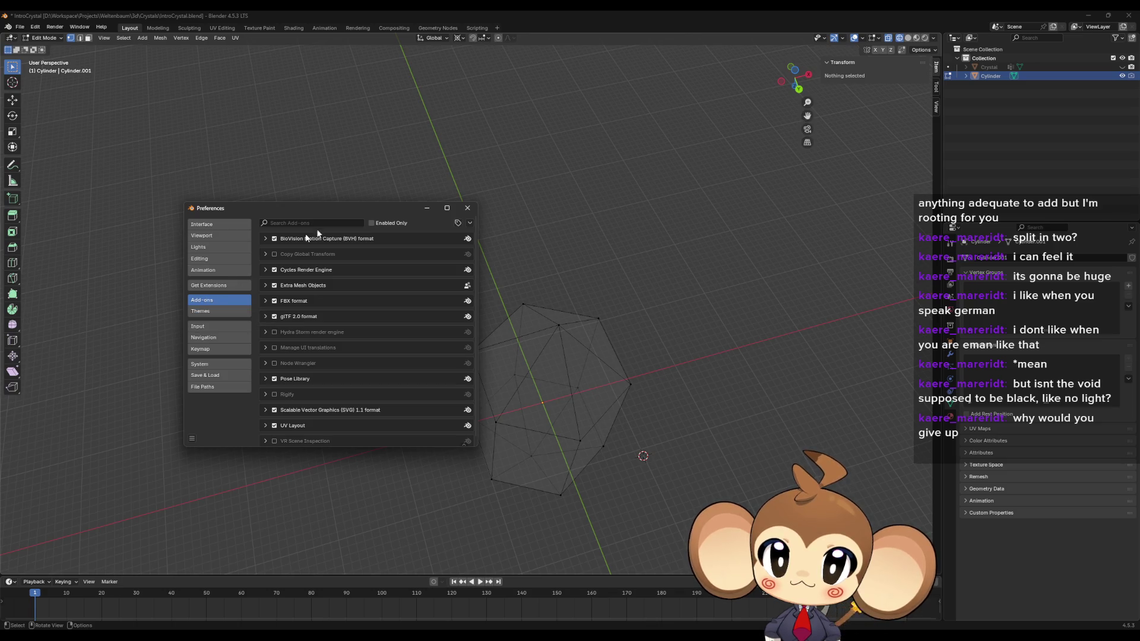
click(220, 285)
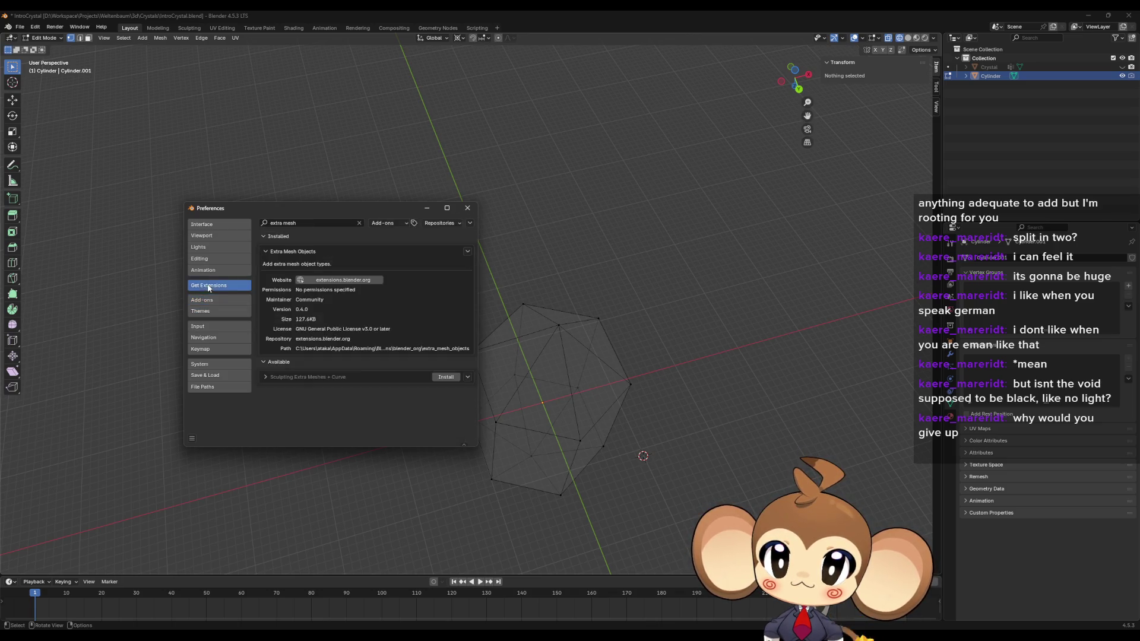
click(265, 249)
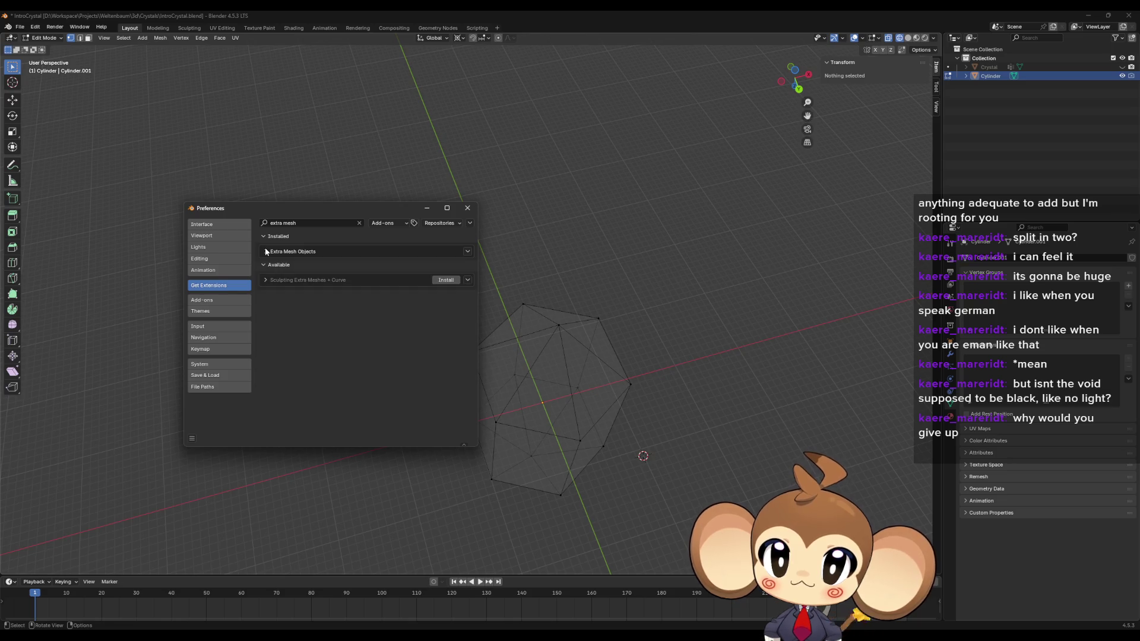
click(468, 252)
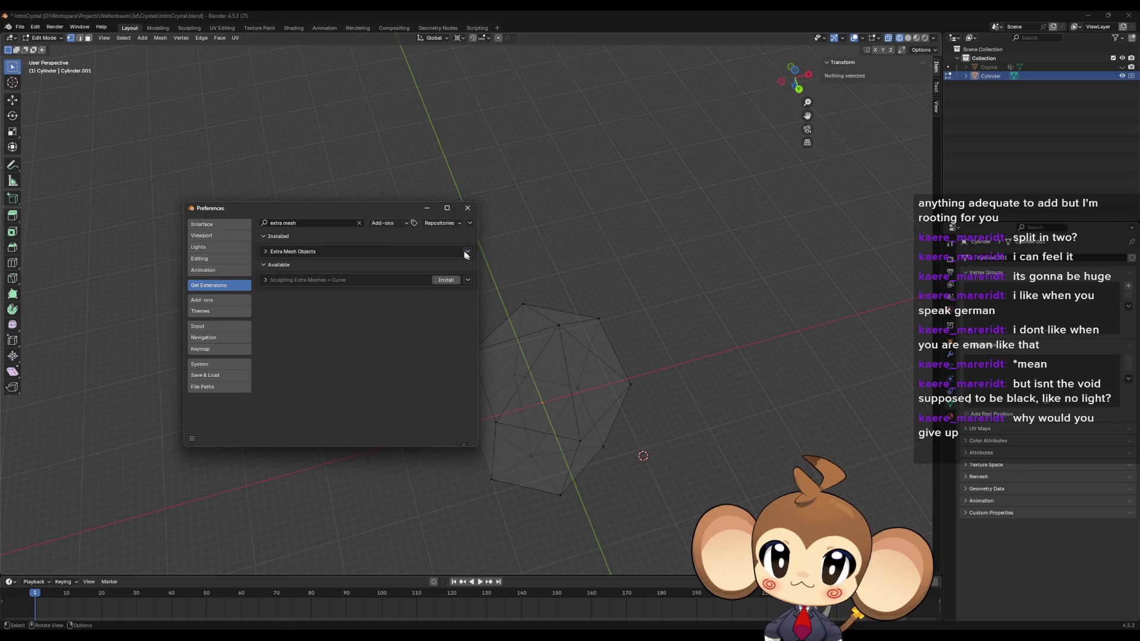
click(142, 38)
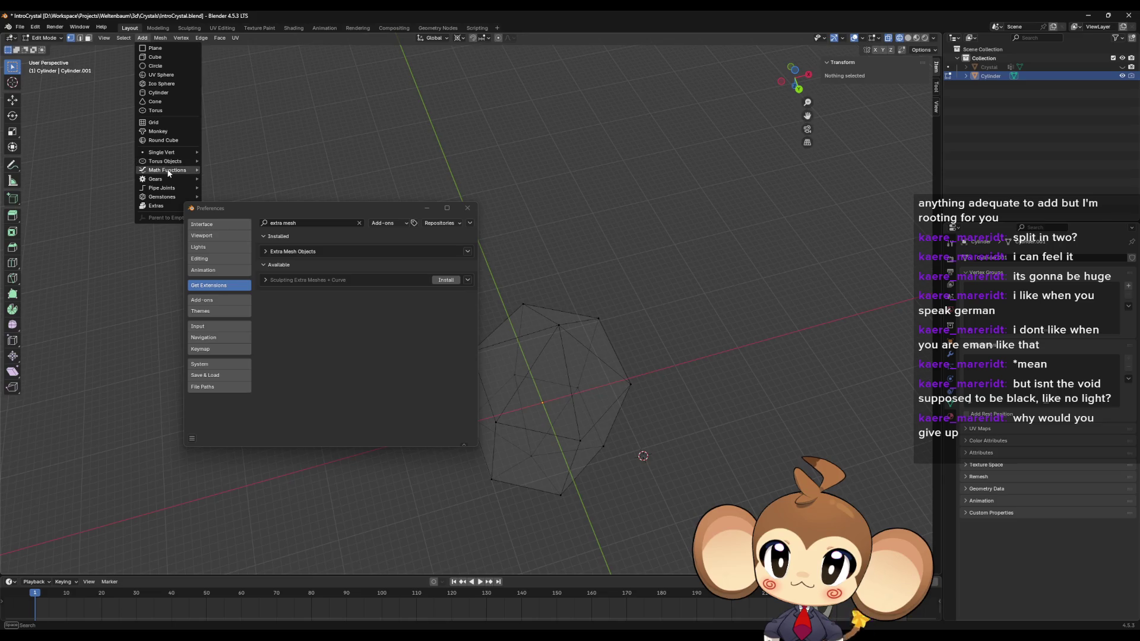
Step: Close Preferences and add a Math Functions Regular Solid to the mesh
mouse_move(168, 173)
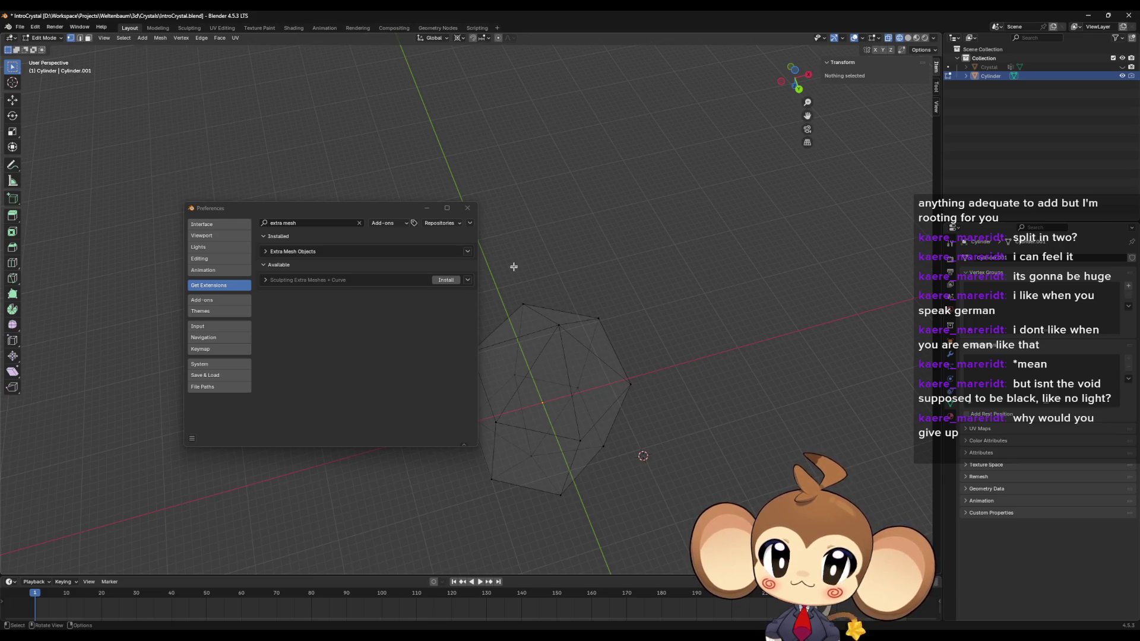
click(467, 207)
click(142, 37)
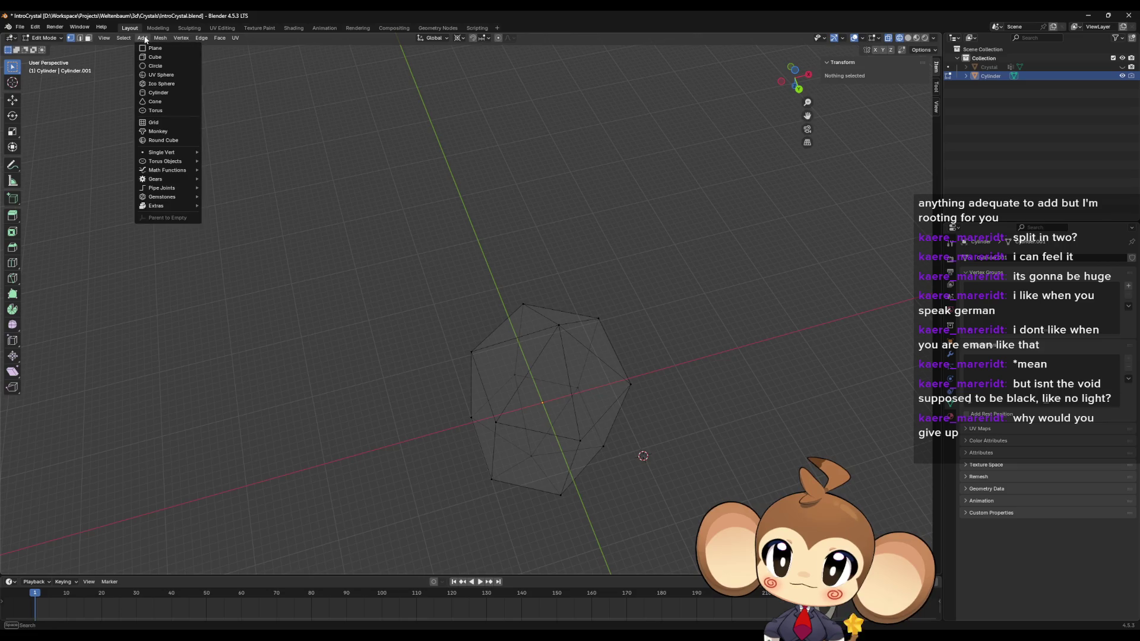
mouse_move(170, 170)
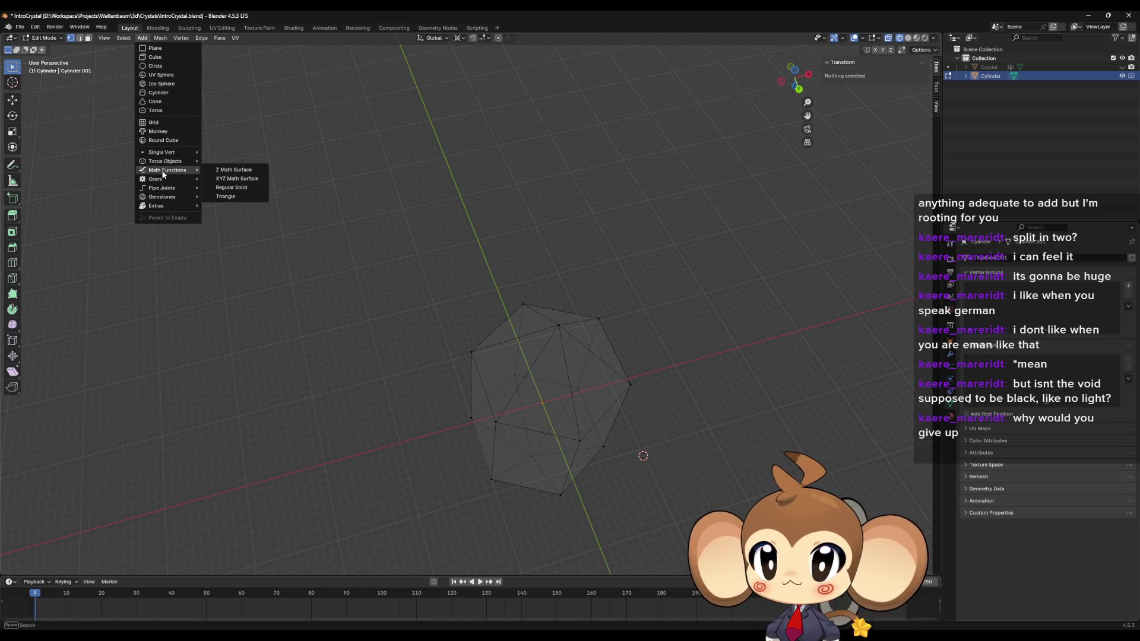
click(230, 187)
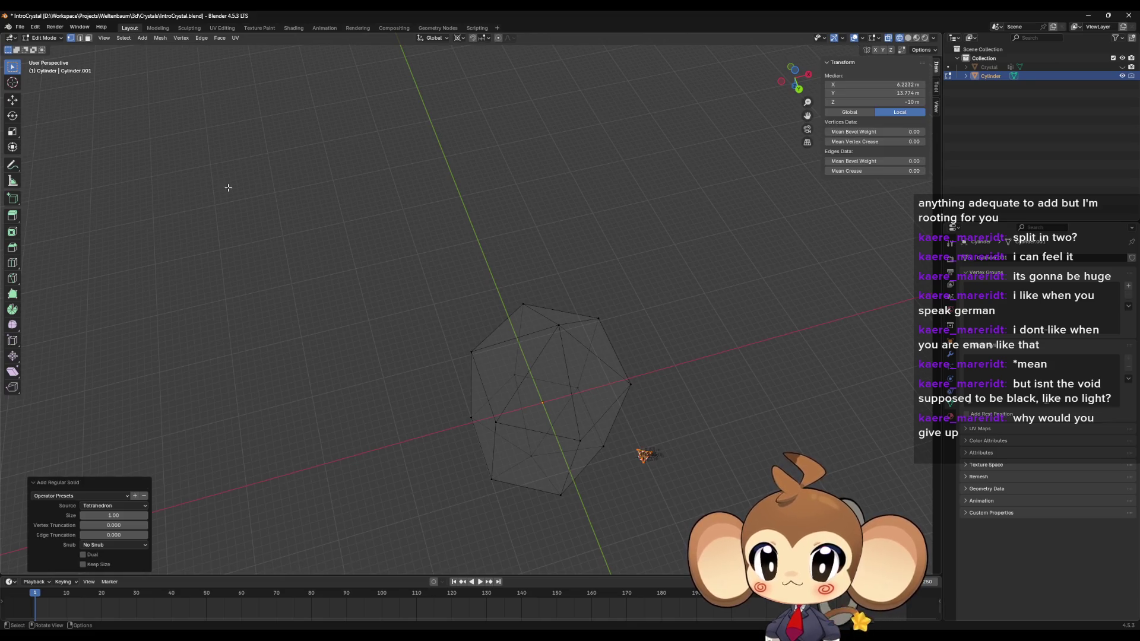
click(102, 506)
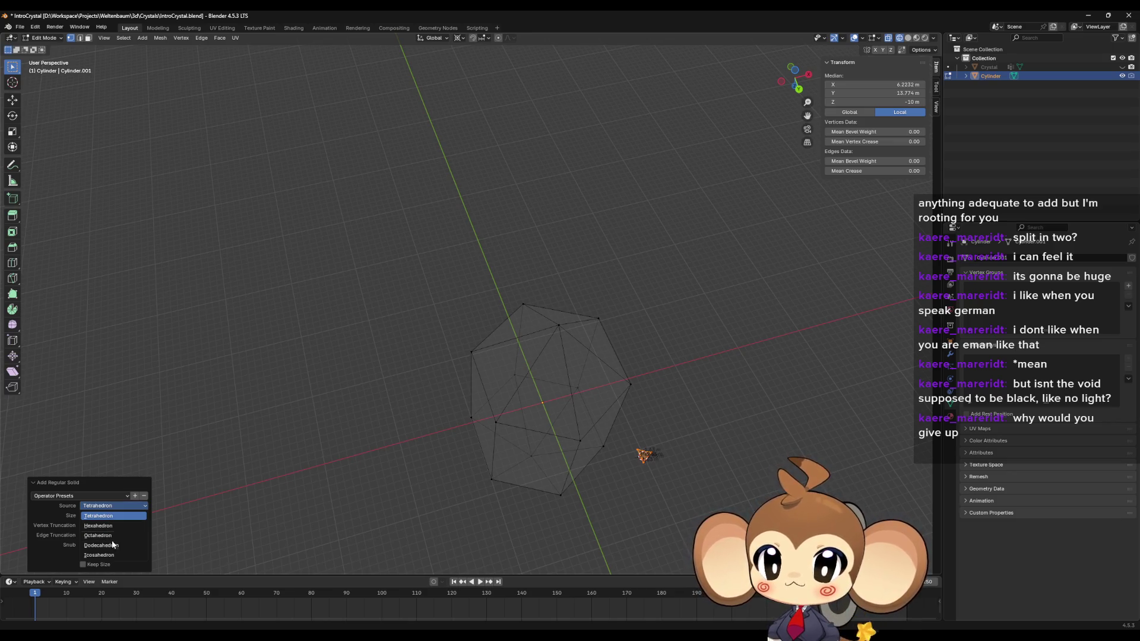
Step: Delete the small regular solid's vertices and return to Object Mode
click(588, 409)
click(644, 455)
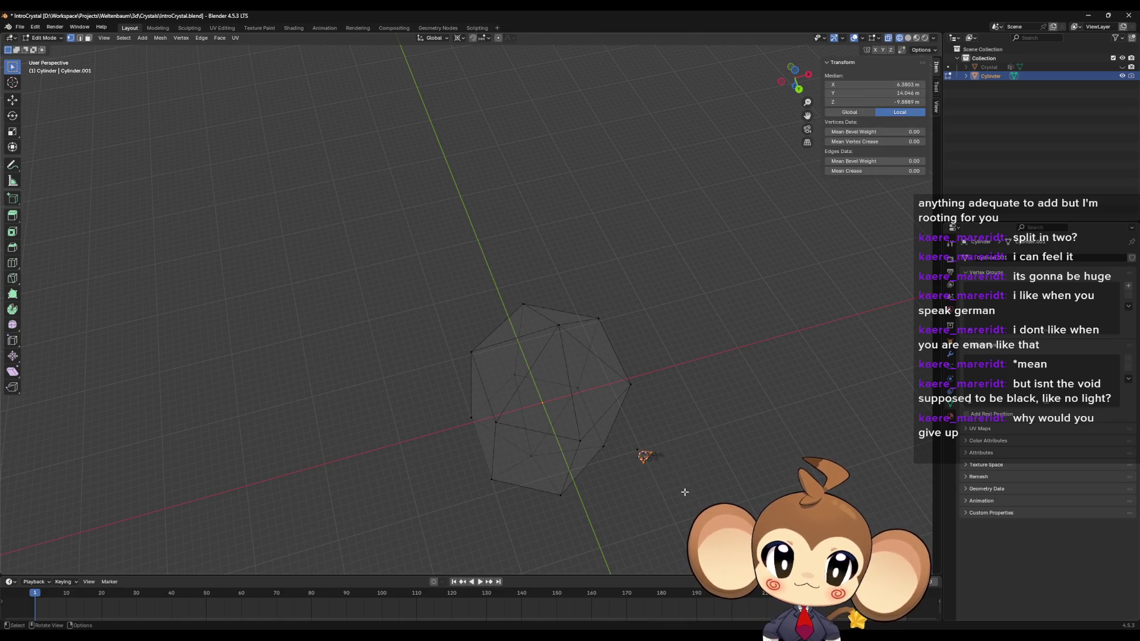
key(x)
click(688, 496)
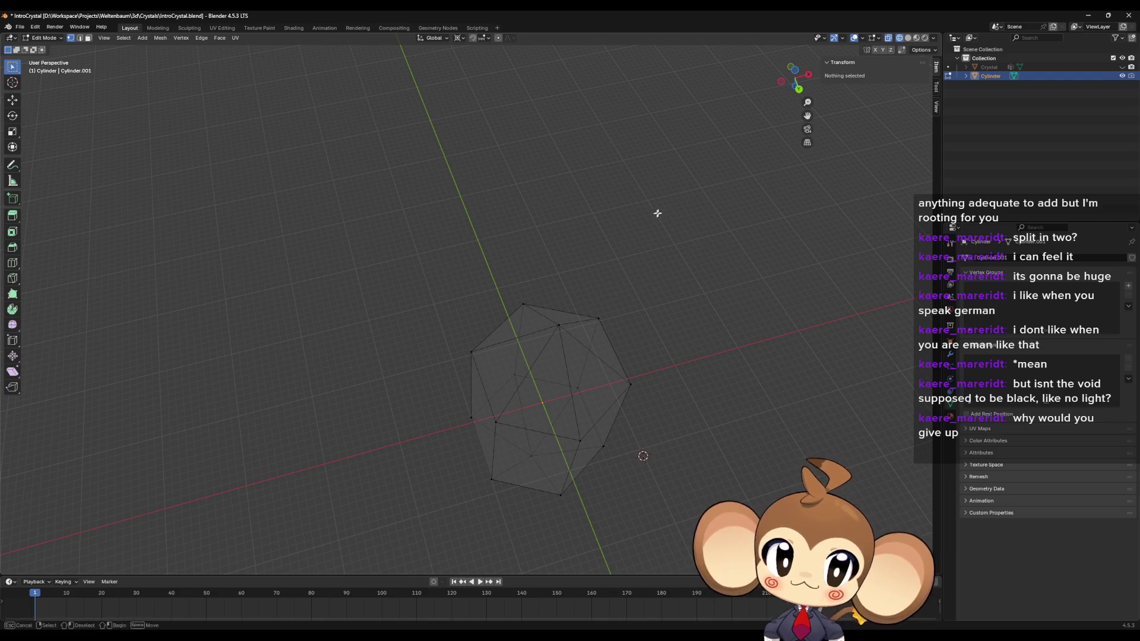
key(Tab)
click(119, 37)
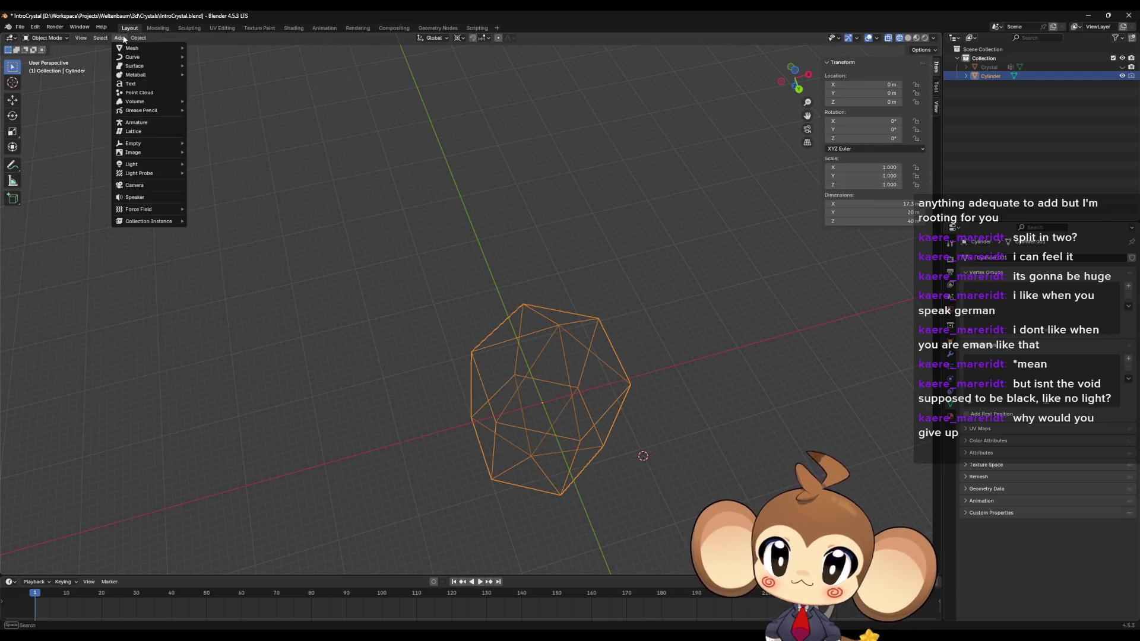
key(alt+a)
click(137, 37)
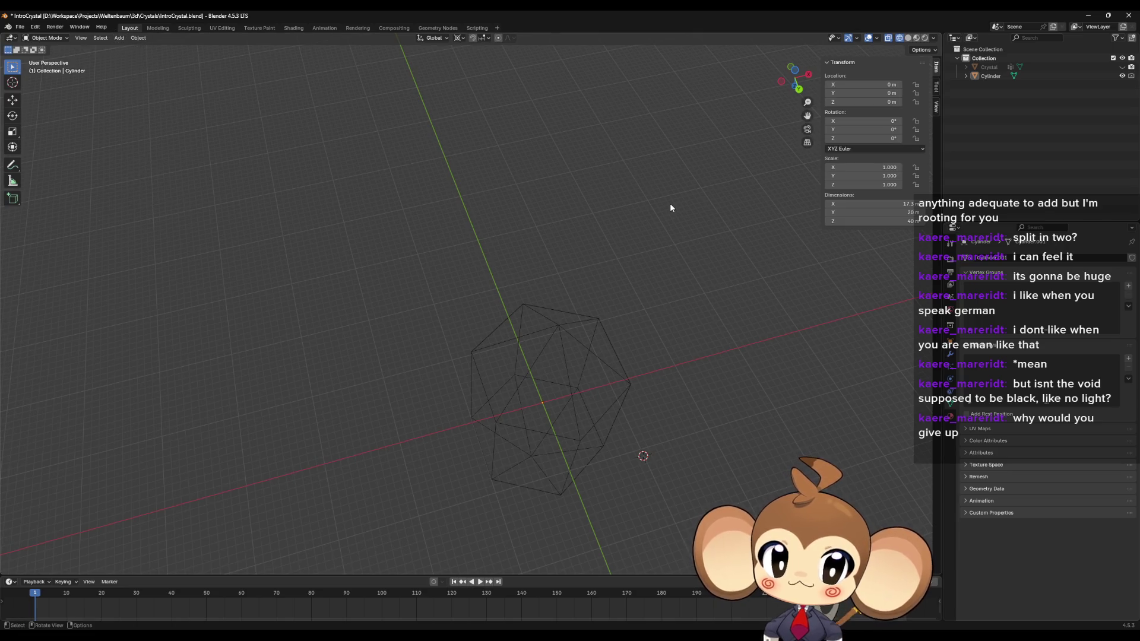
key(shift+s)
click(631, 264)
mouse_move(631, 264)
mouse_down()
mouse_move(643, 238)
mouse_move(606, 277)
mouse_up()
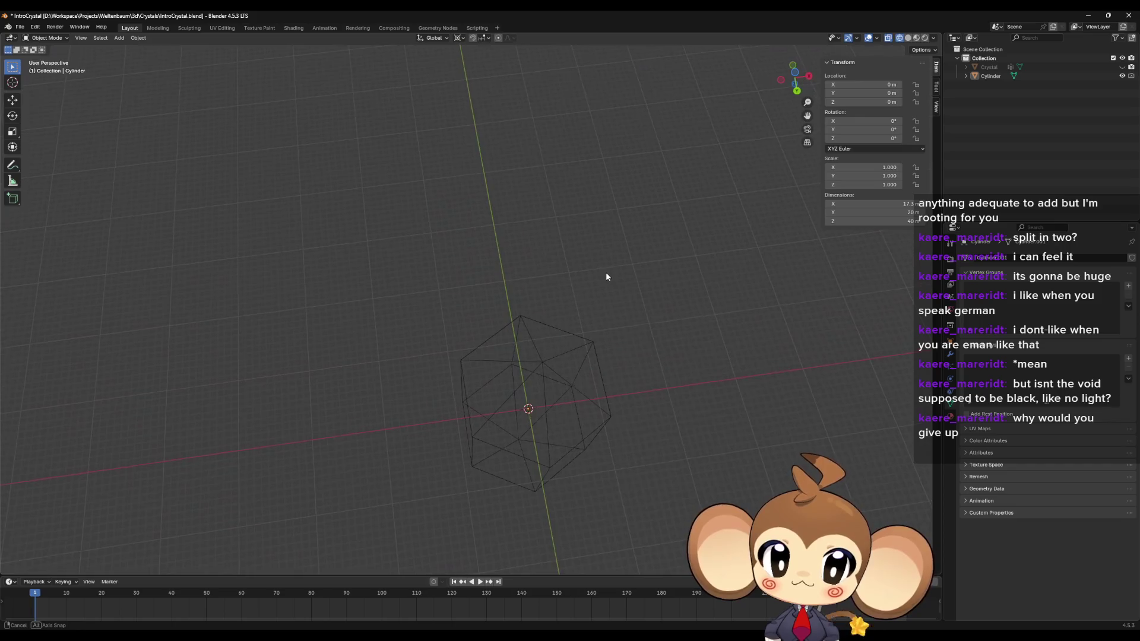
click(118, 38)
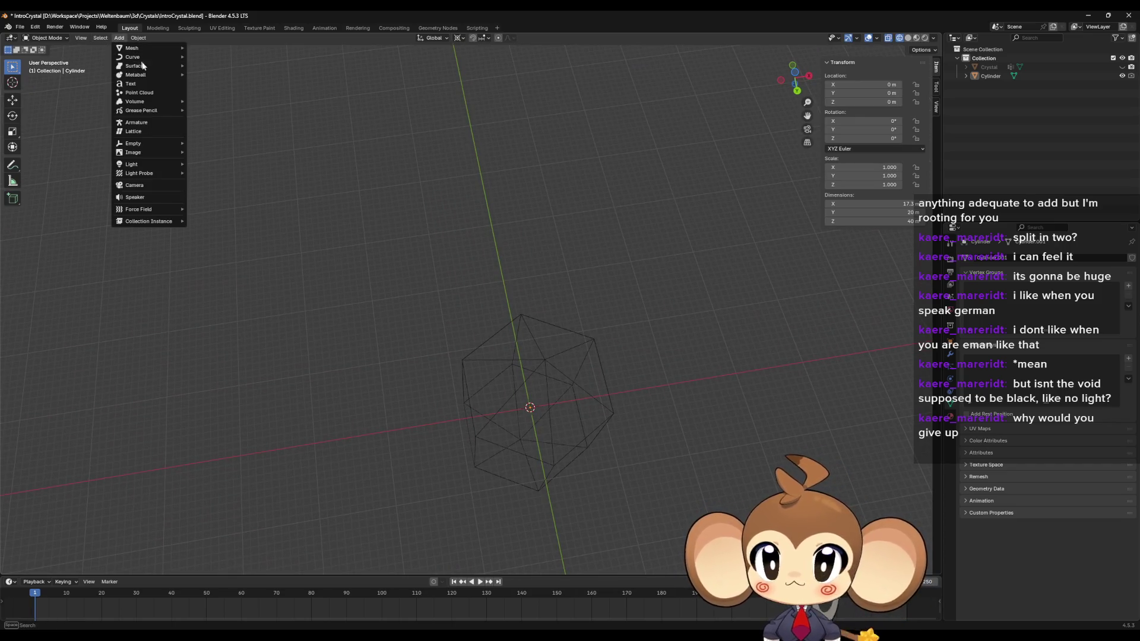
mouse_move(146, 50)
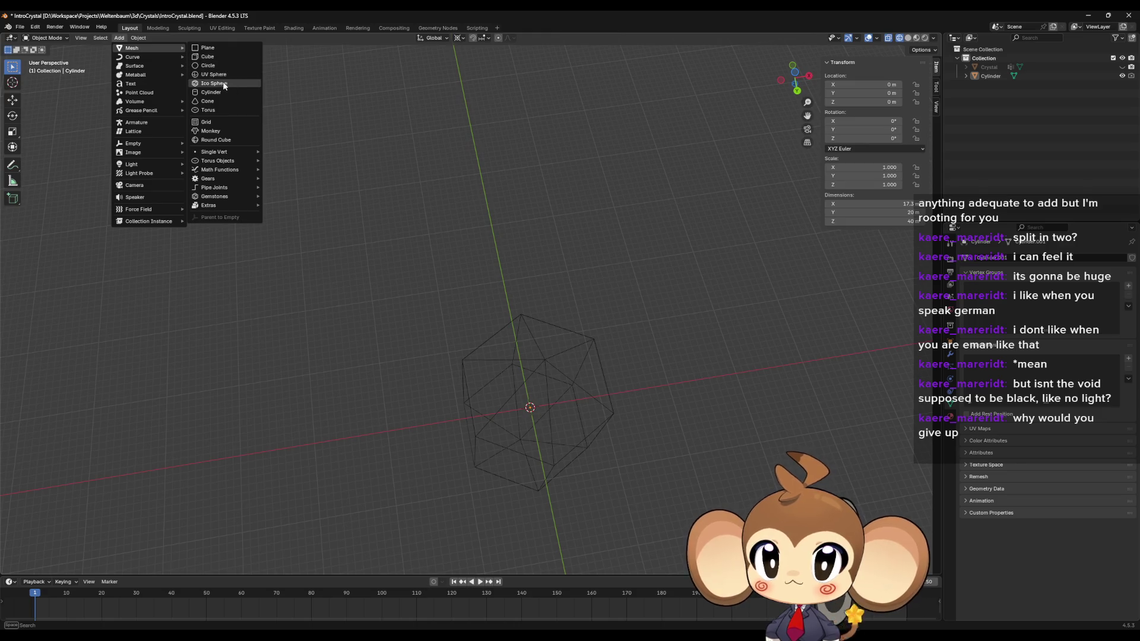
mouse_move(223, 154)
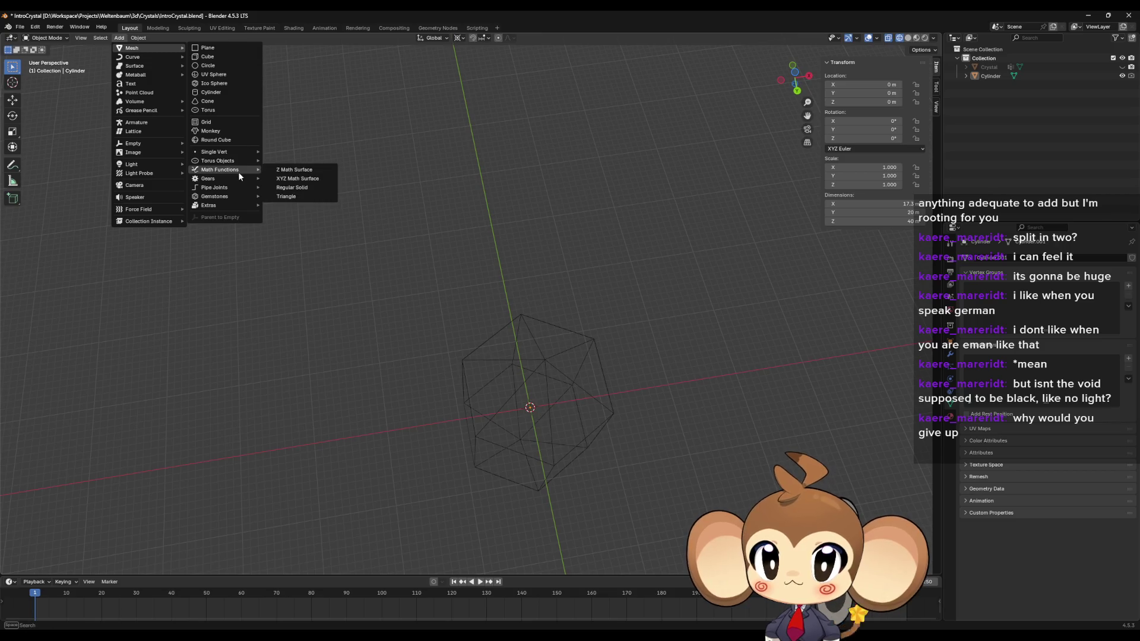
mouse_move(232, 199)
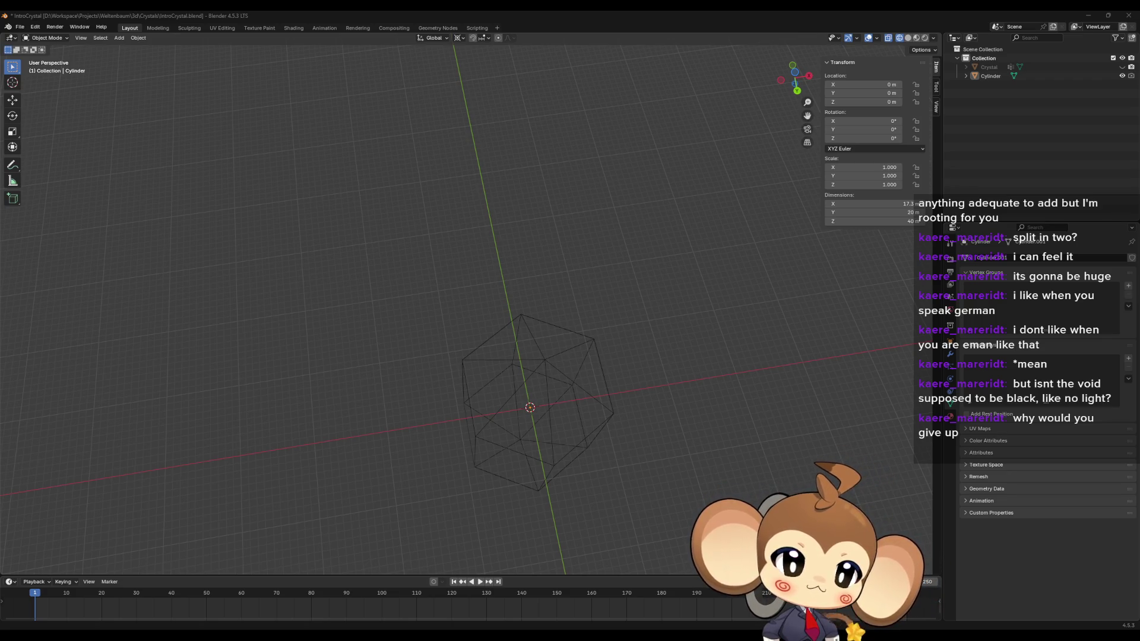
Step: Add a cube at the origin and enter Edit Mode on its mesh
click(119, 38)
mouse_move(144, 48)
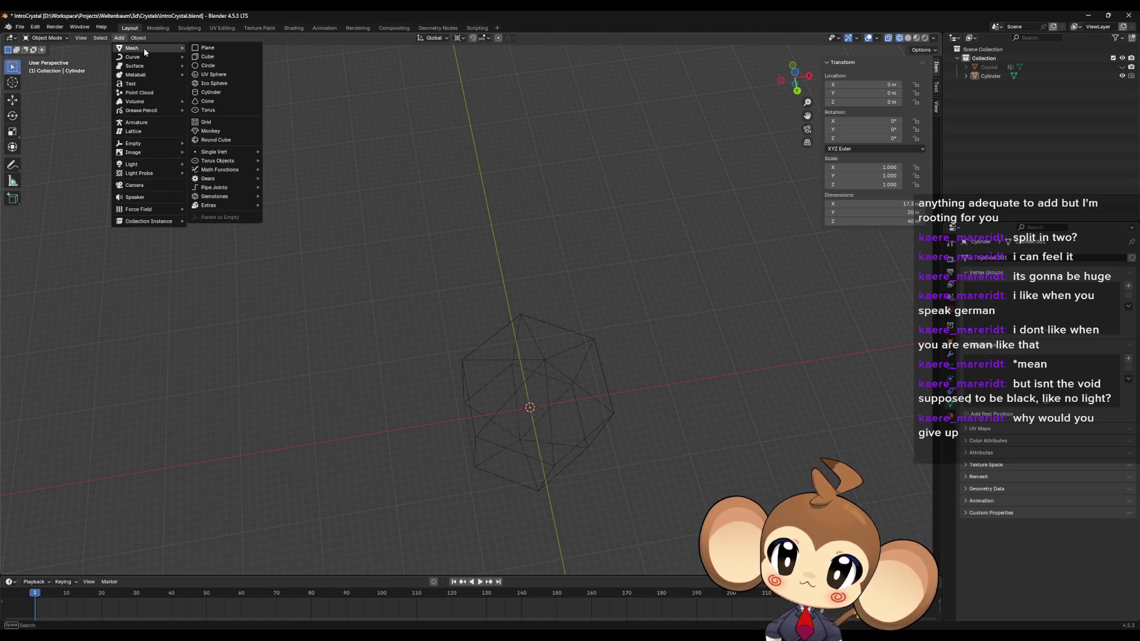
click(208, 56)
drag(381, 283, 391, 263)
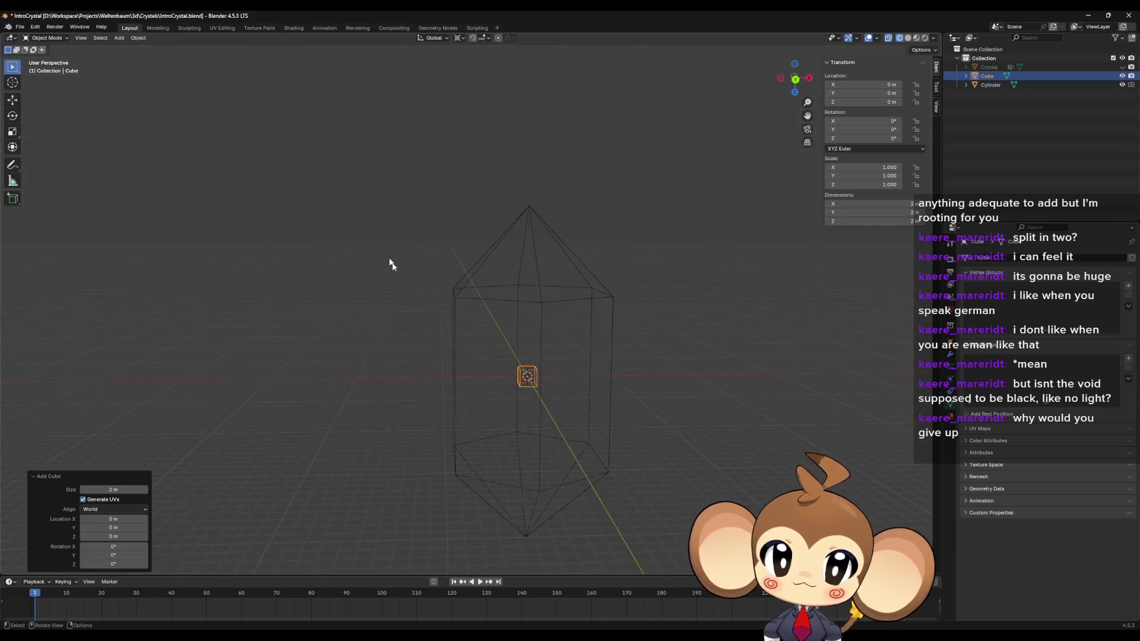
key(Tab)
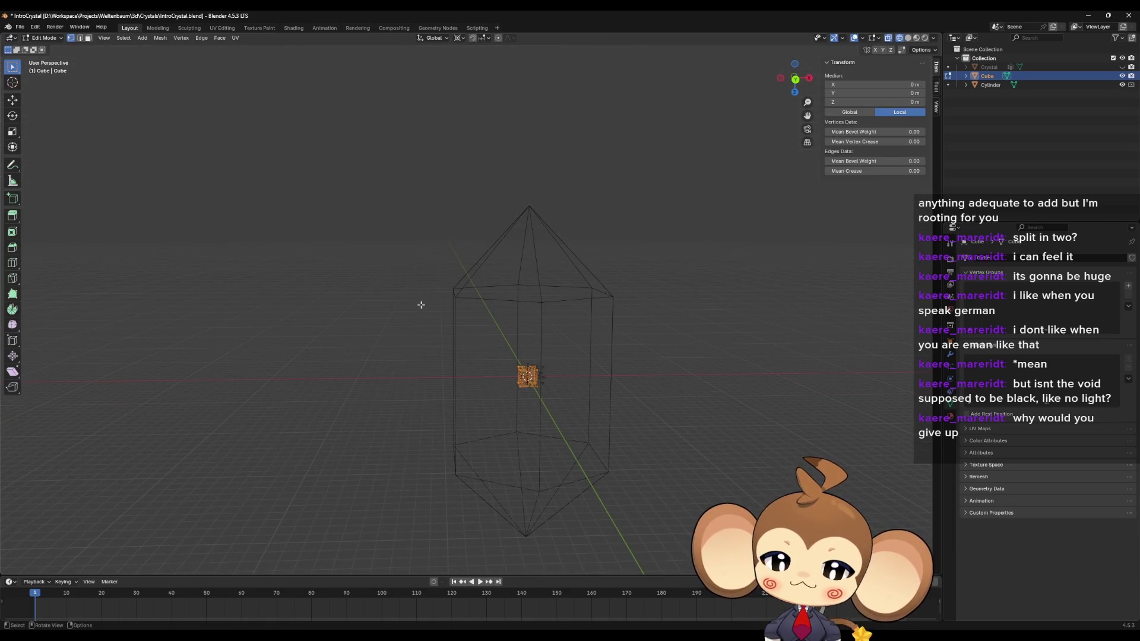
Step: Rotate the cube mesh 45°, then 45° around the X axis
key(r)
key(5)
key(Return)
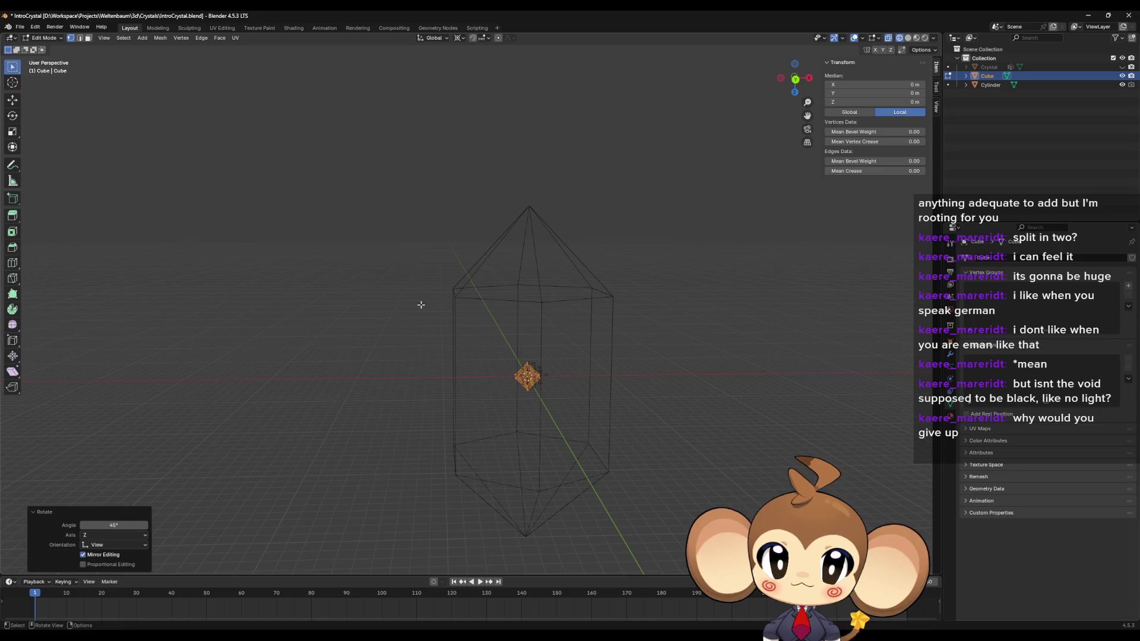
scroll(421, 305, up, 3)
drag(486, 402, 570, 420)
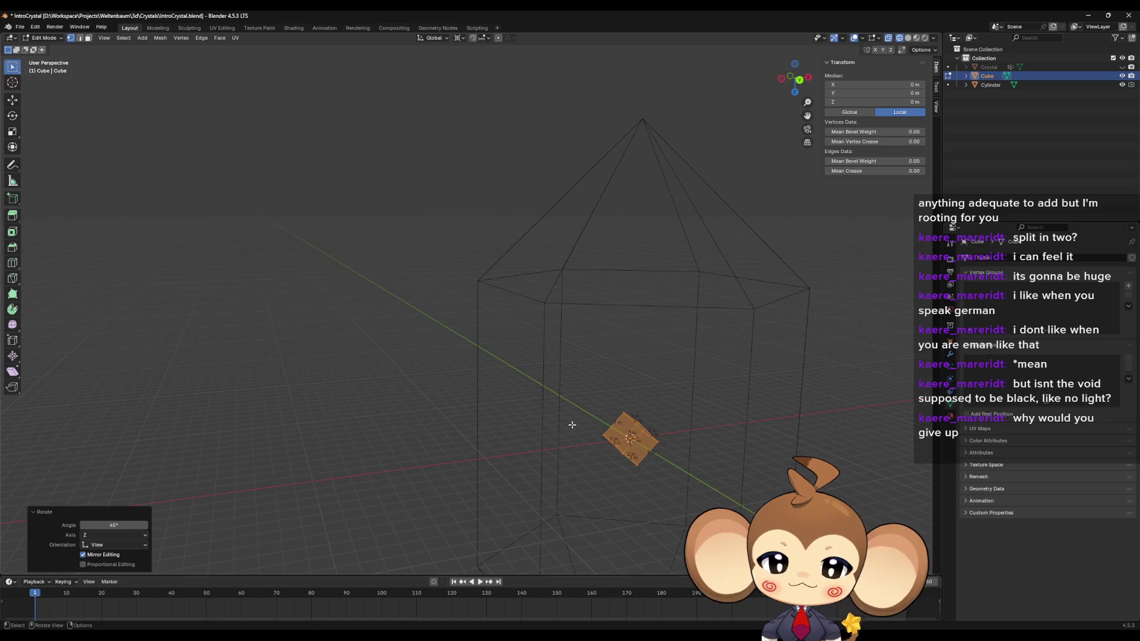
text(rx45)
key(Return)
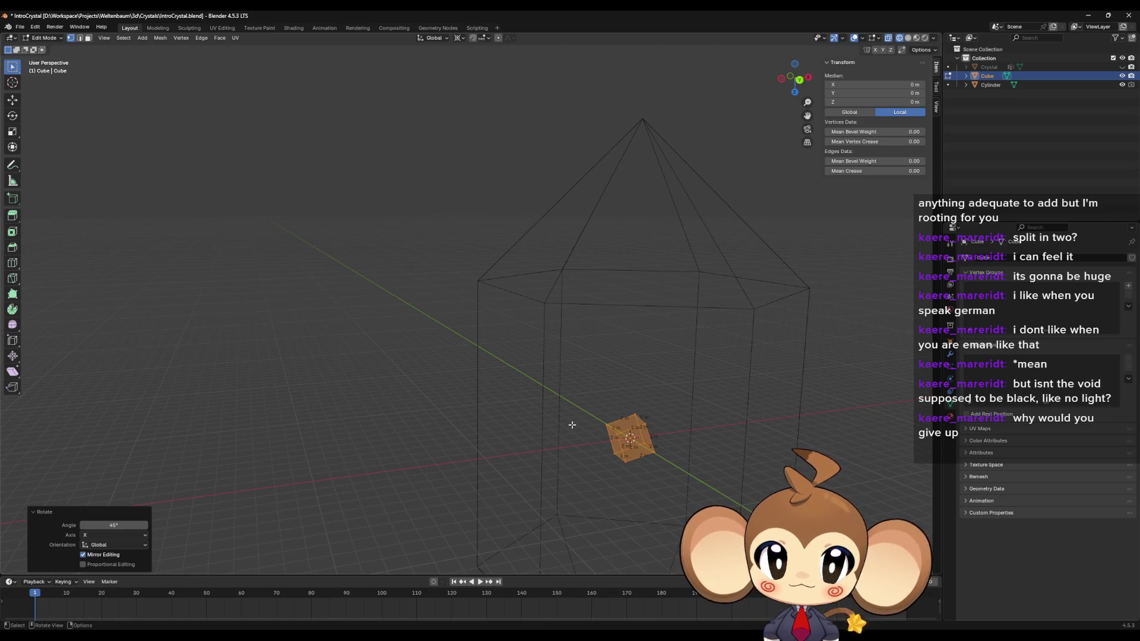
Step: Inspect the cube from the Left view, then undo the 45° rotations
mouse_move(536, 423)
mouse_down()
mouse_move(471, 438)
mouse_move(478, 448)
mouse_move(560, 437)
mouse_move(732, 257)
mouse_up()
click(795, 79)
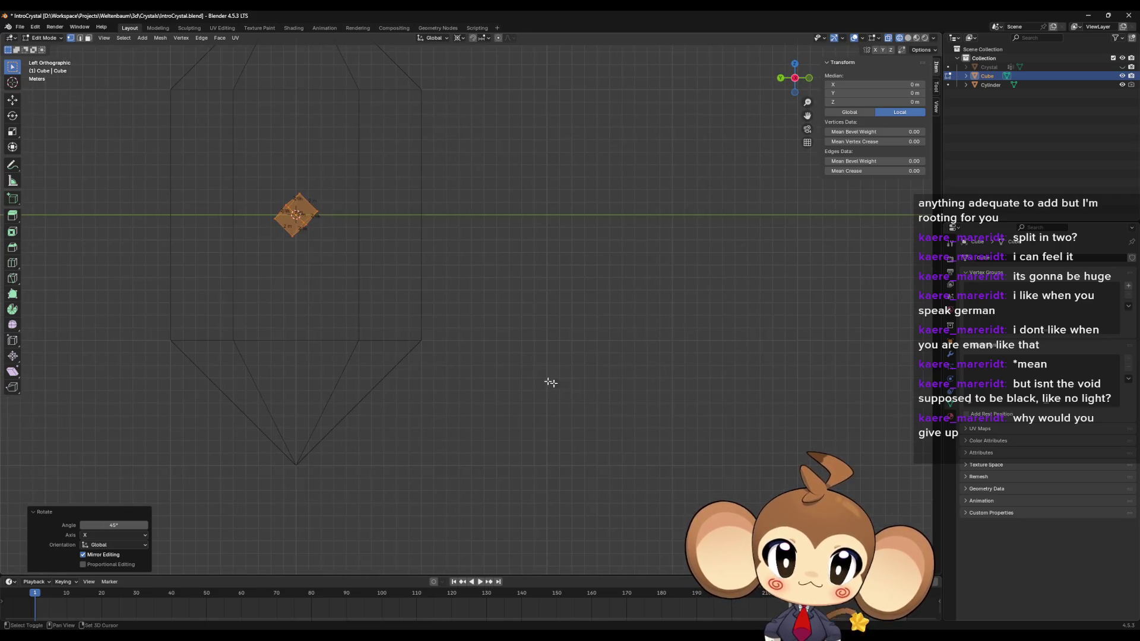
mouse_move(416, 289)
mouse_down()
mouse_move(555, 354)
mouse_move(614, 366)
mouse_move(537, 379)
mouse_move(517, 367)
mouse_move(633, 382)
mouse_move(502, 400)
mouse_move(553, 377)
mouse_move(563, 352)
mouse_move(540, 367)
mouse_move(534, 356)
mouse_move(491, 359)
mouse_move(523, 356)
mouse_move(521, 375)
mouse_move(567, 368)
mouse_up()
key(ctrl+z)
key(ctrl+z)
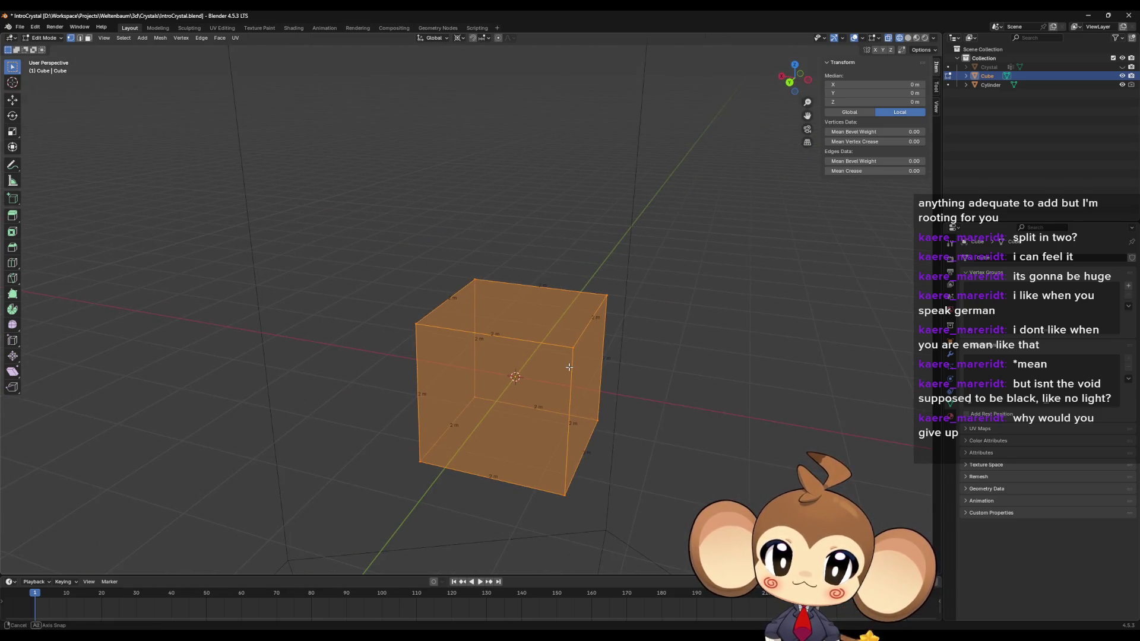
Step: Tilt the cube mesh 45° around Y, then 45° around X
text(ry45)
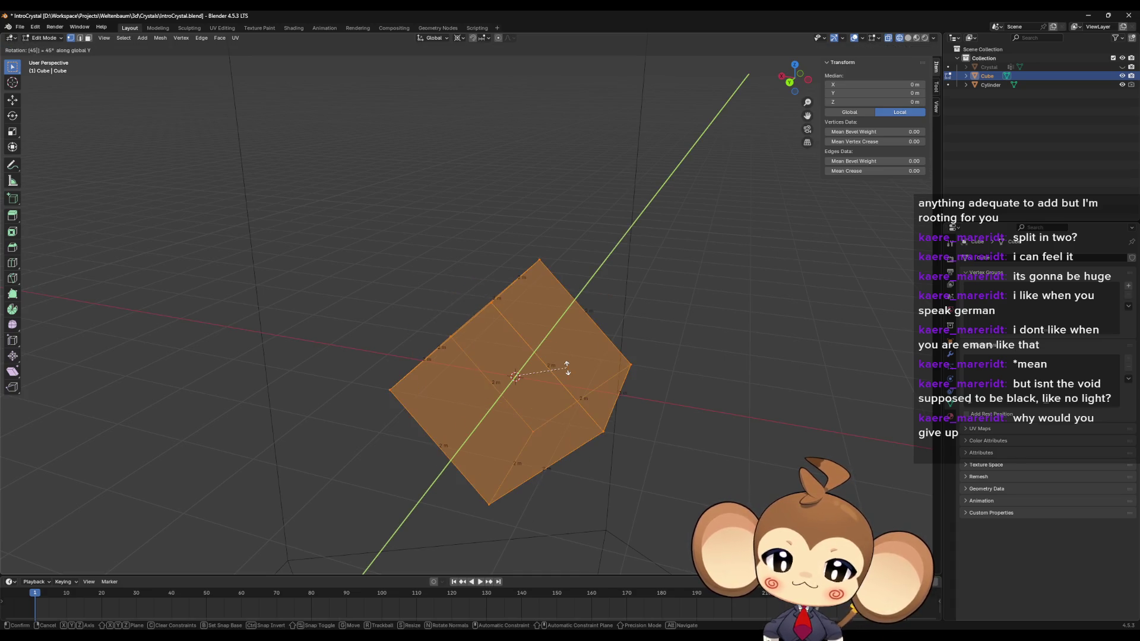
key(Return)
text(rx45)
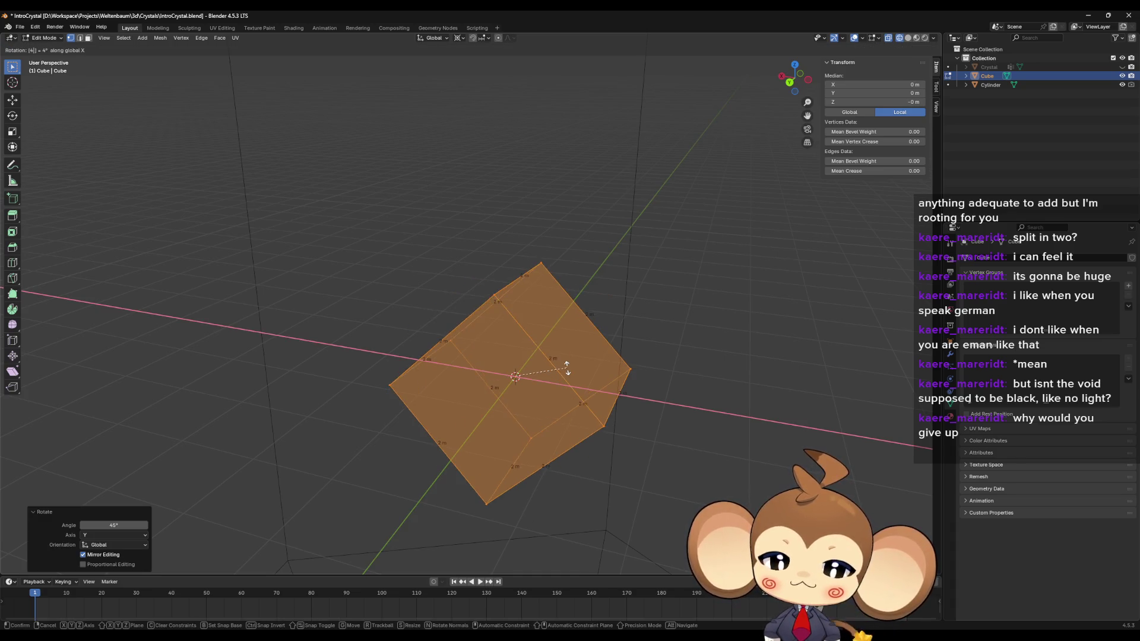
key(Return)
mouse_move(562, 360)
mouse_down()
mouse_move(547, 382)
mouse_move(518, 372)
mouse_move(582, 359)
mouse_move(581, 391)
mouse_up()
Step: Try a 22.5° rotation around Z on the cube mesh, then undo it
key(r)
key(z)
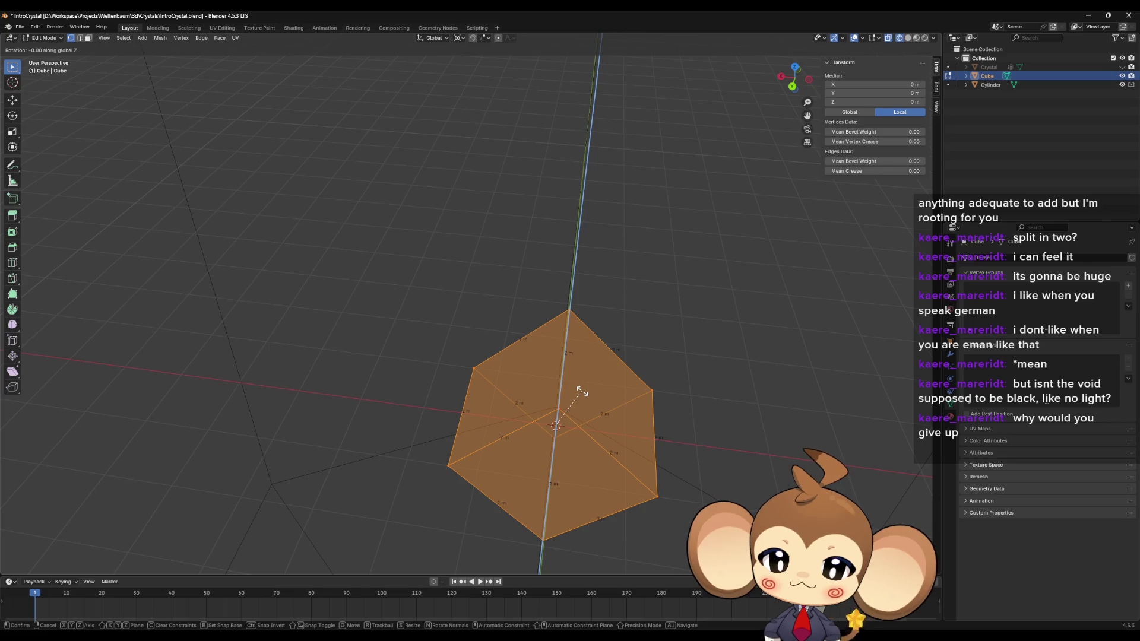
text(22.5)
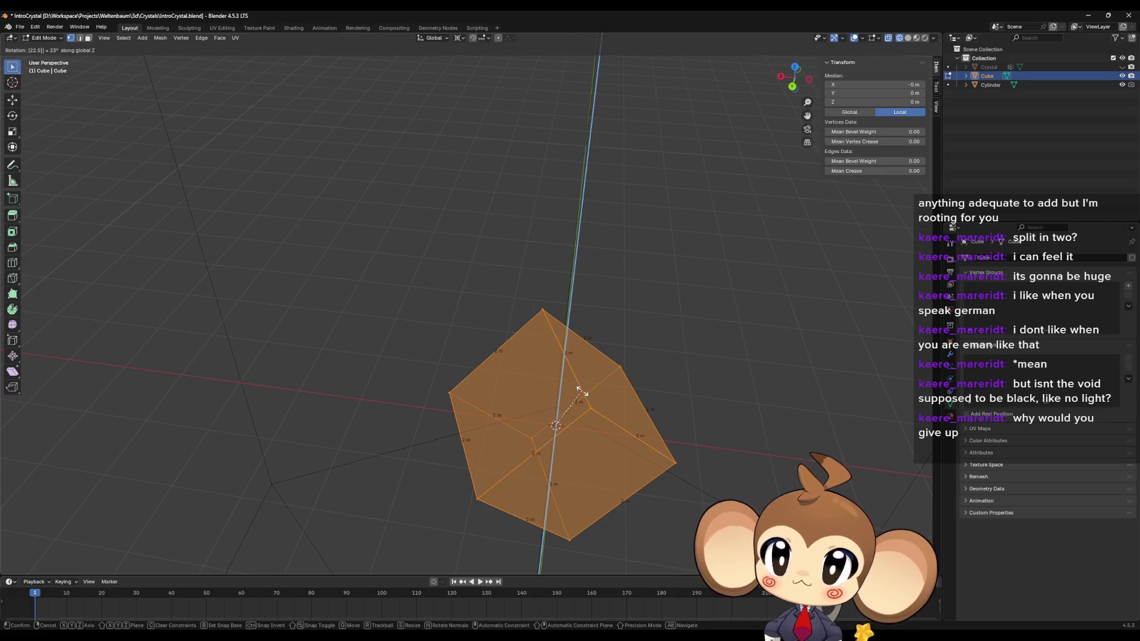
key(Return)
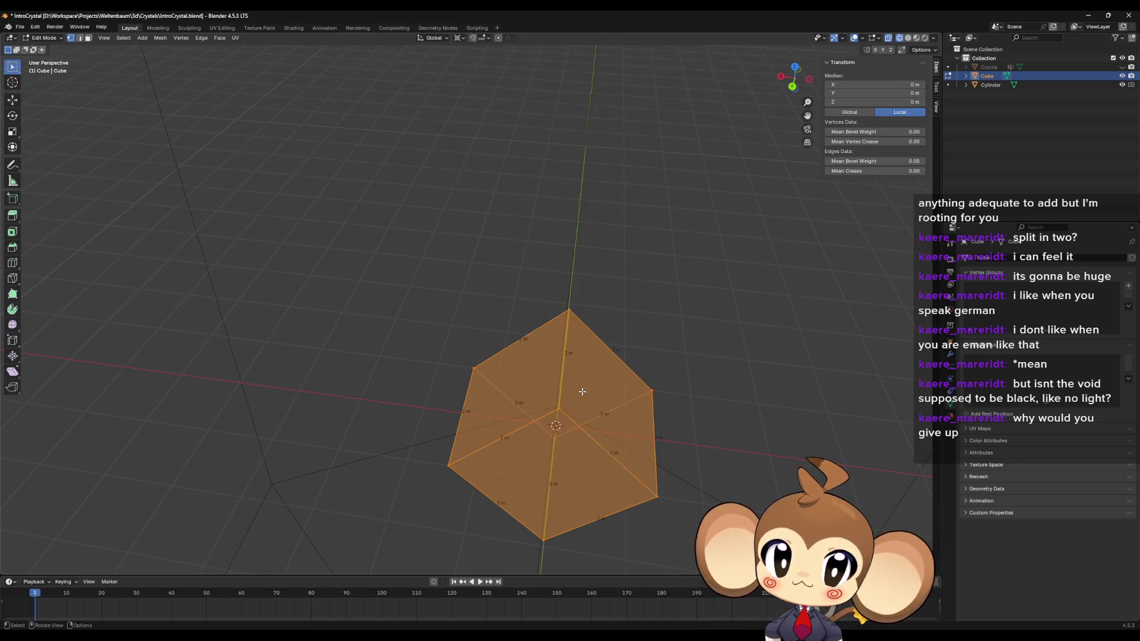
text(rz)
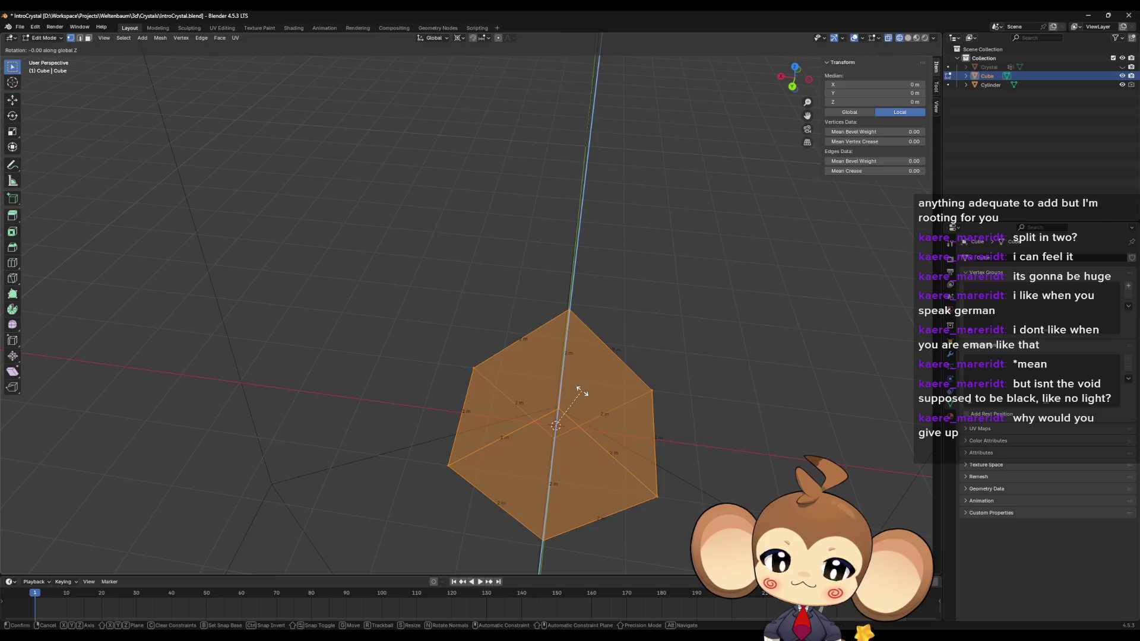
text(45)
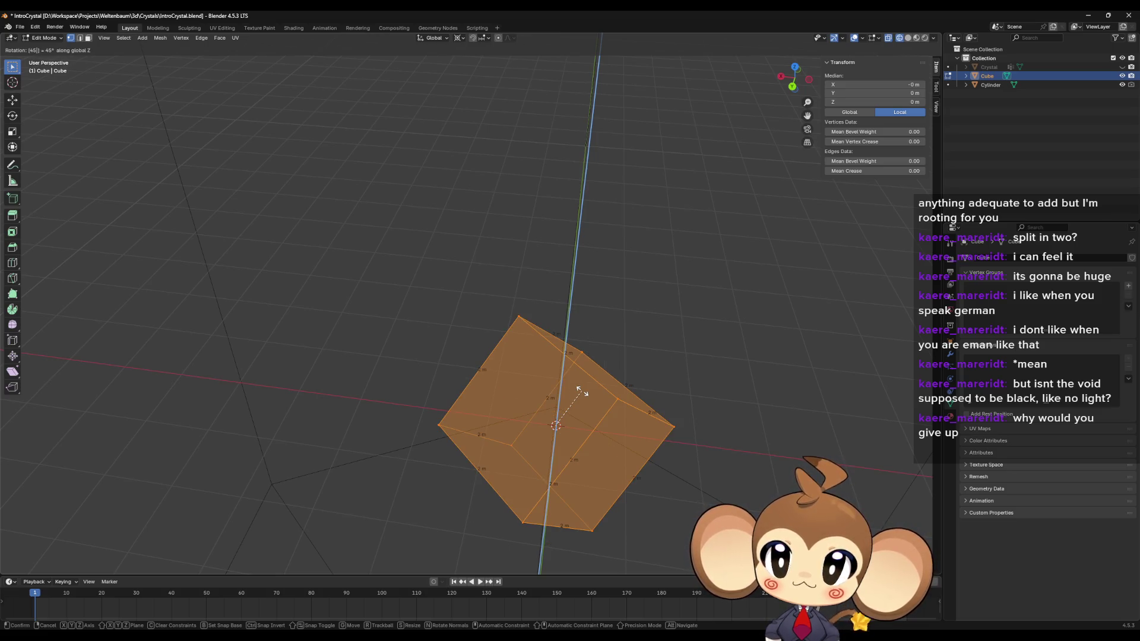
key(BackSpace)
key(BackSpace)
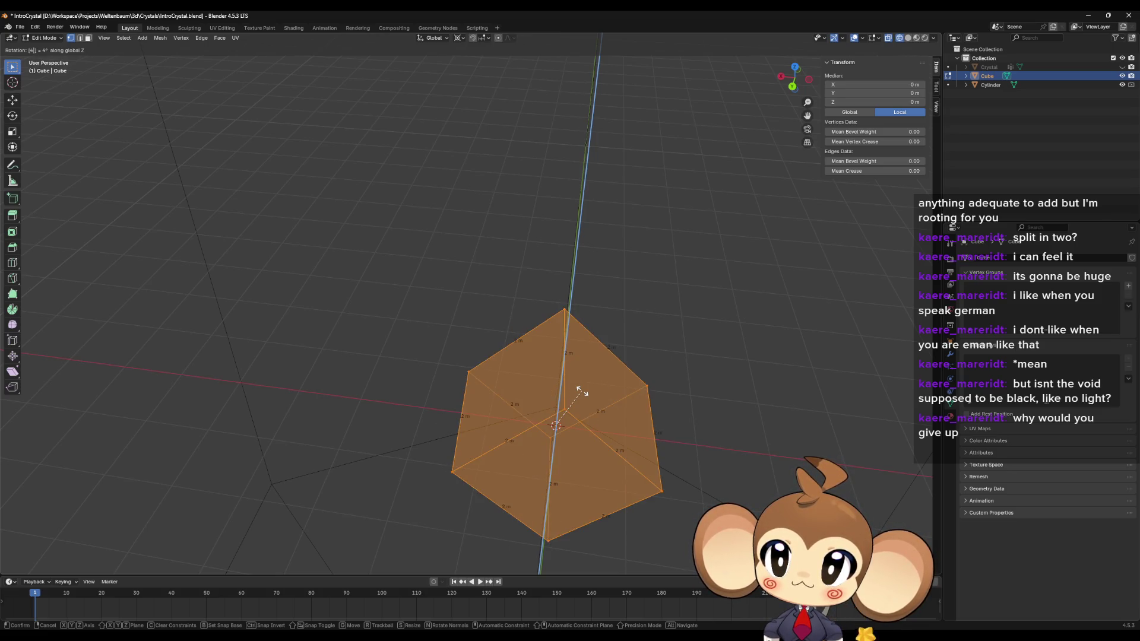
text(22.5)
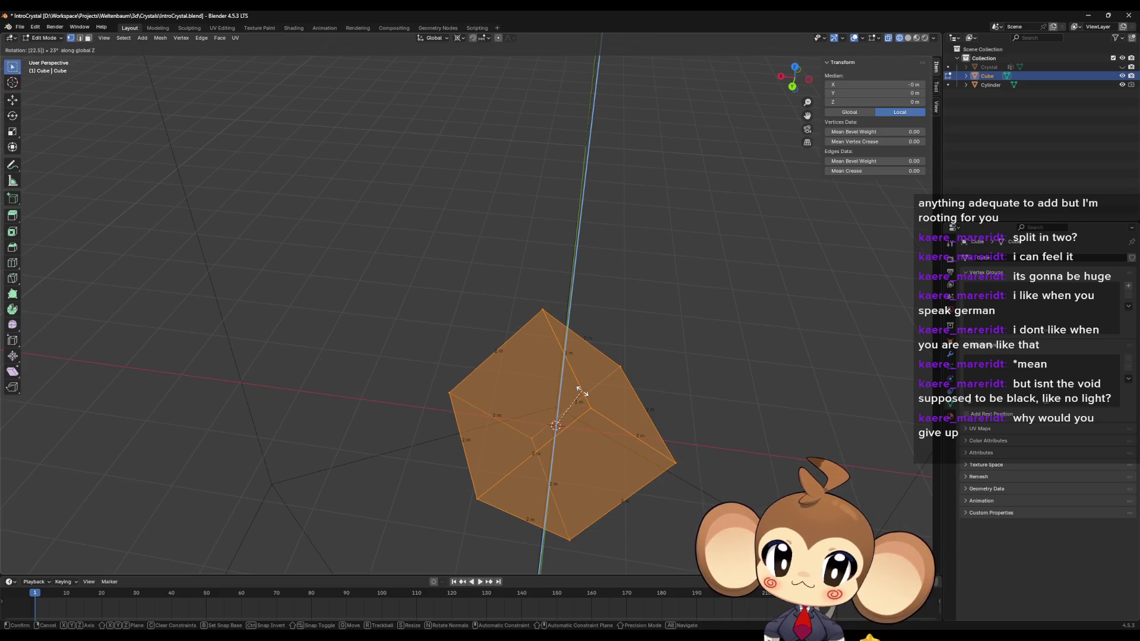
key(Return)
mouse_move(606, 374)
mouse_down()
mouse_move(525, 401)
mouse_move(456, 404)
mouse_up()
key(ctrl+z)
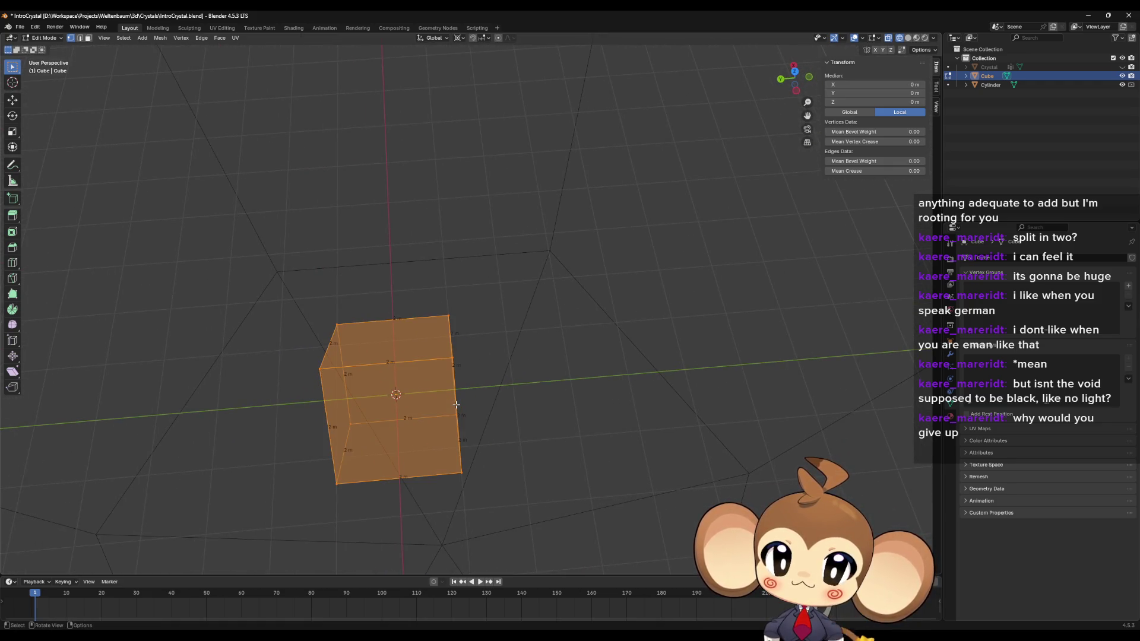
Step: Begin a Z-axis rotation of the cube and view it from directly above
key(r)
key(z)
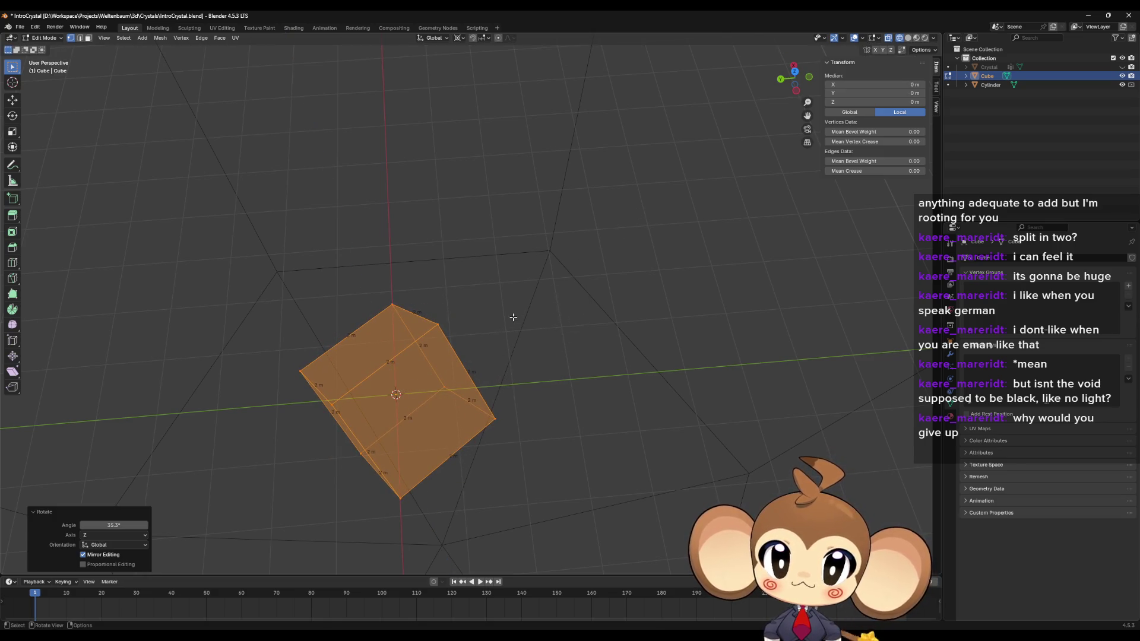
drag(511, 318, 527, 305)
click(794, 69)
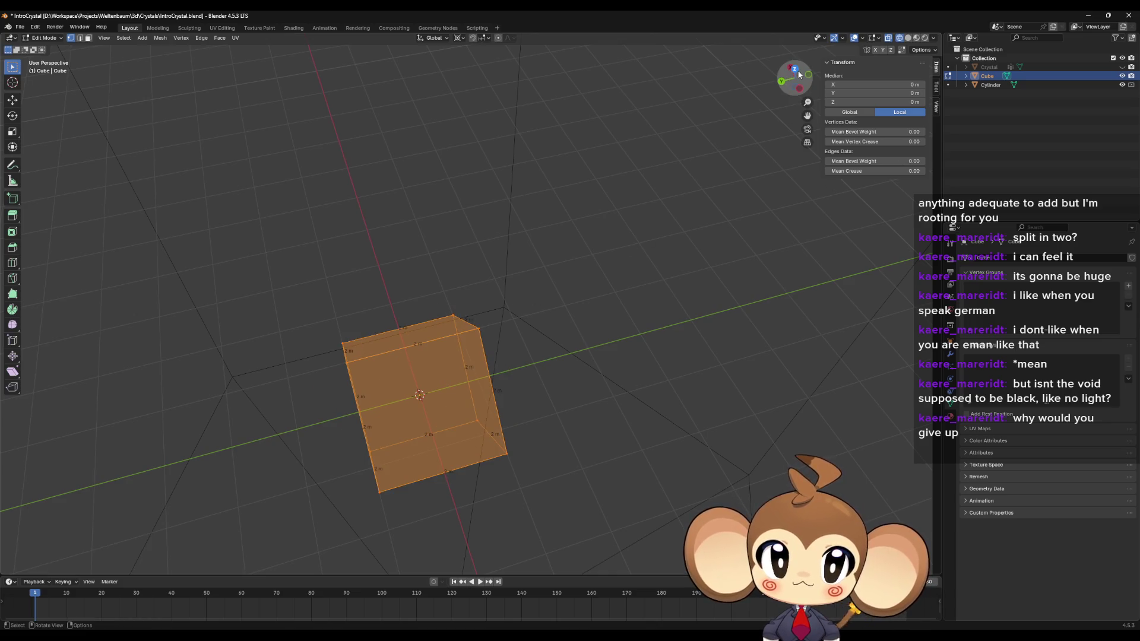
scroll(427, 273, up, 4)
drag(427, 270, 586, 425)
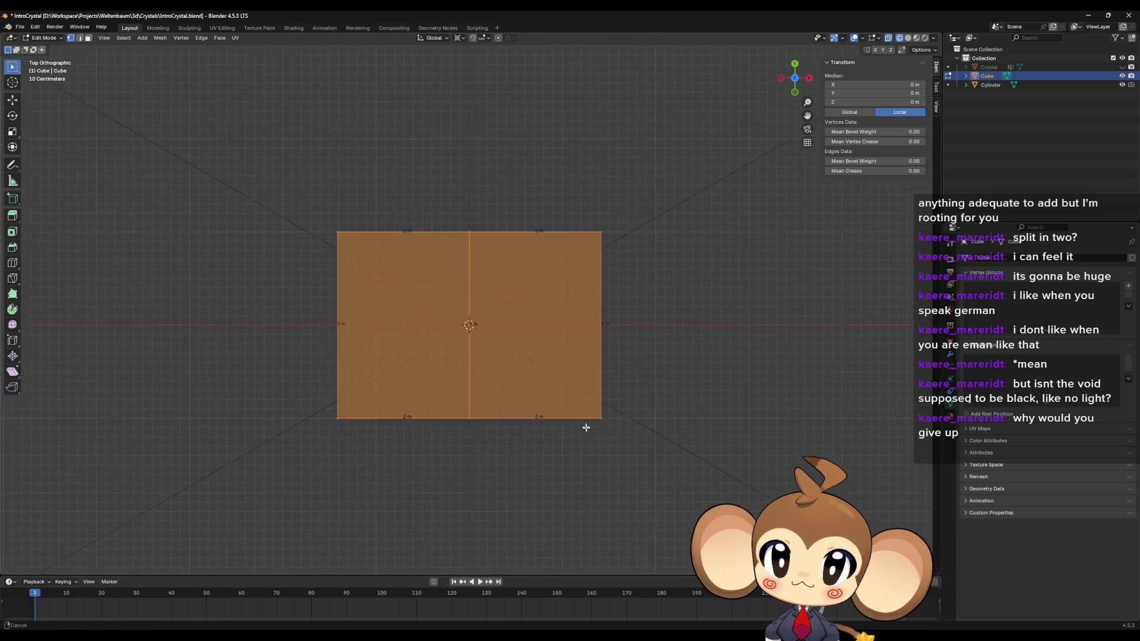
mouse_move(545, 392)
mouse_down()
mouse_move(540, 331)
mouse_move(610, 334)
mouse_move(614, 386)
mouse_move(647, 390)
mouse_move(668, 336)
mouse_move(657, 314)
mouse_up()
key(KP_7)
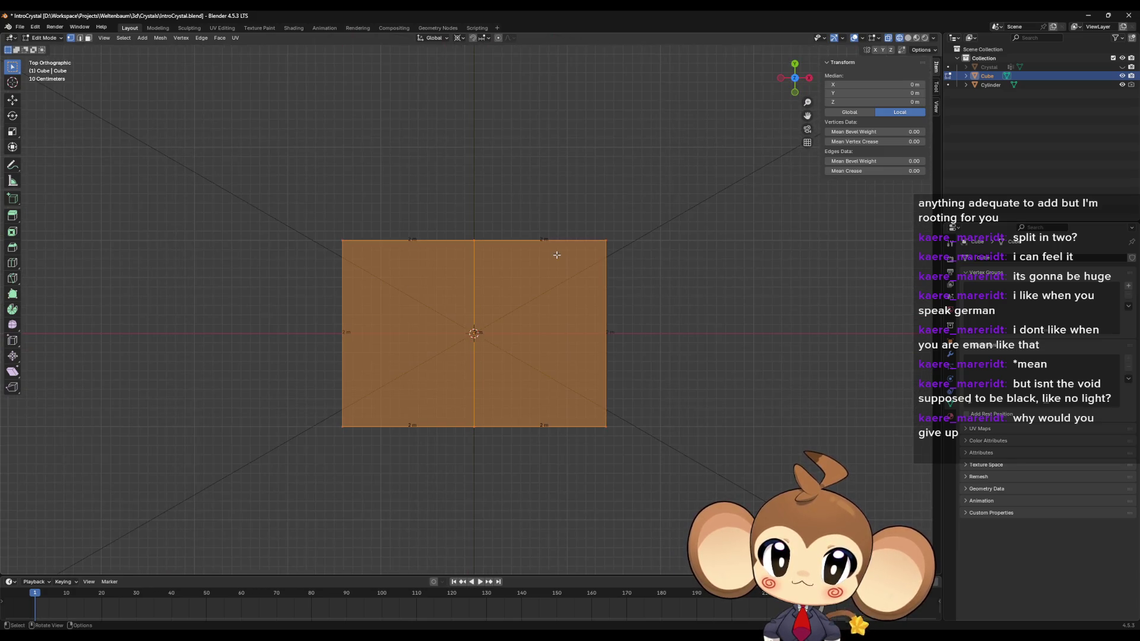
Step: Try a free rotation of the cube in top view, undo it, and return to perspective
key(r)
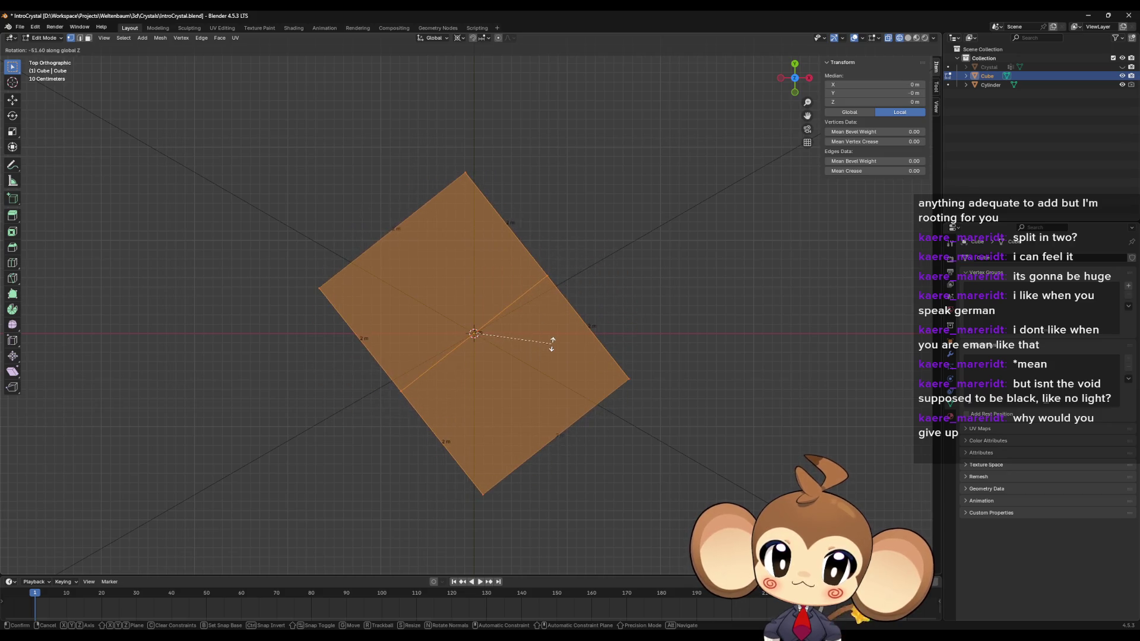
click(551, 346)
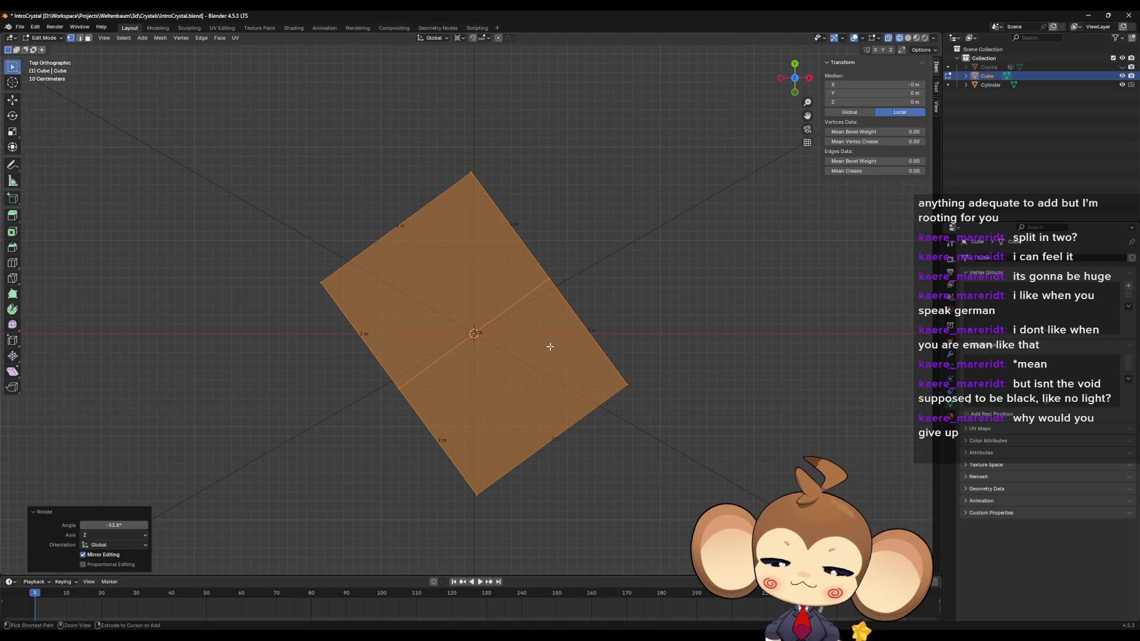
key(ctrl+z)
mouse_move(547, 321)
mouse_down()
mouse_move(549, 332)
mouse_move(549, 304)
mouse_move(568, 282)
mouse_move(570, 304)
mouse_move(565, 282)
mouse_up()
Step: Delete all cube vertices and add a flat plane in their place
key(x)
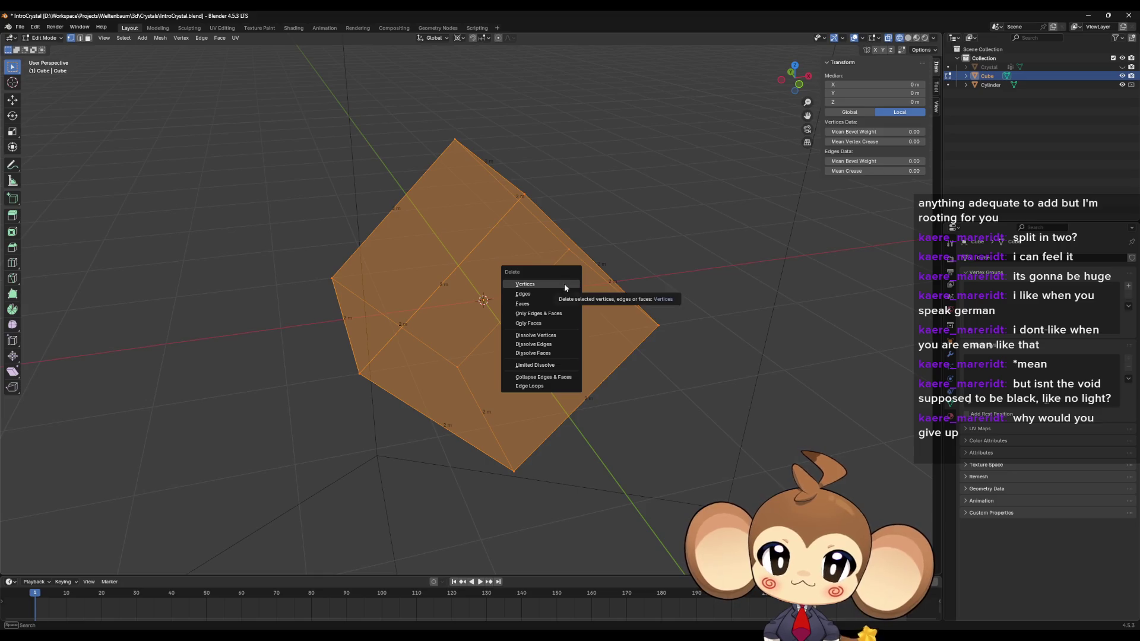
click(564, 284)
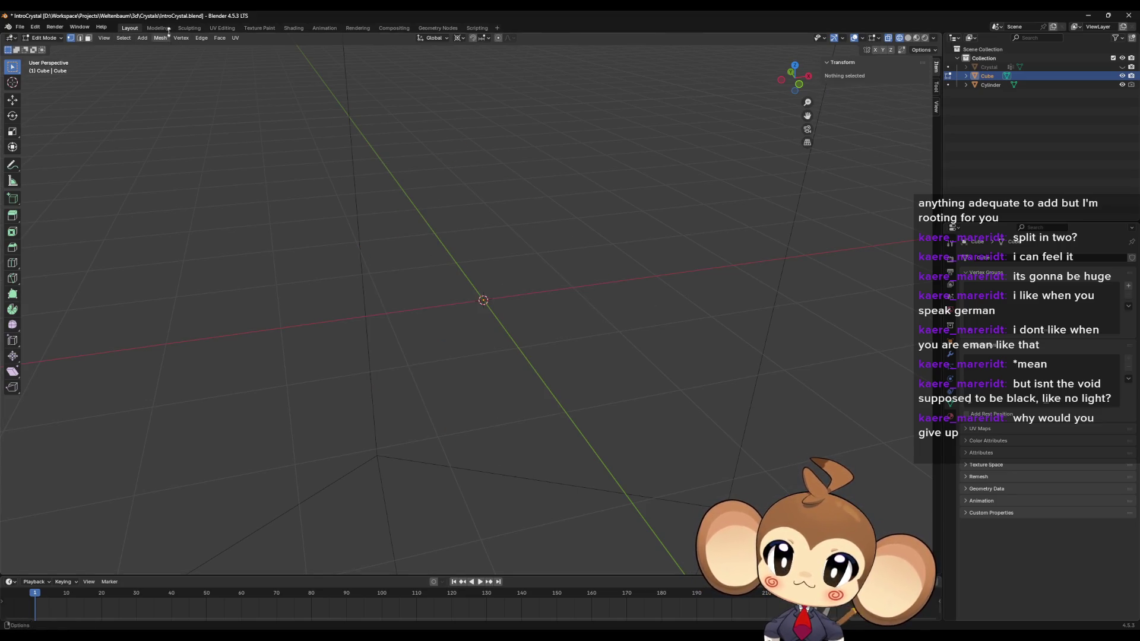
click(142, 38)
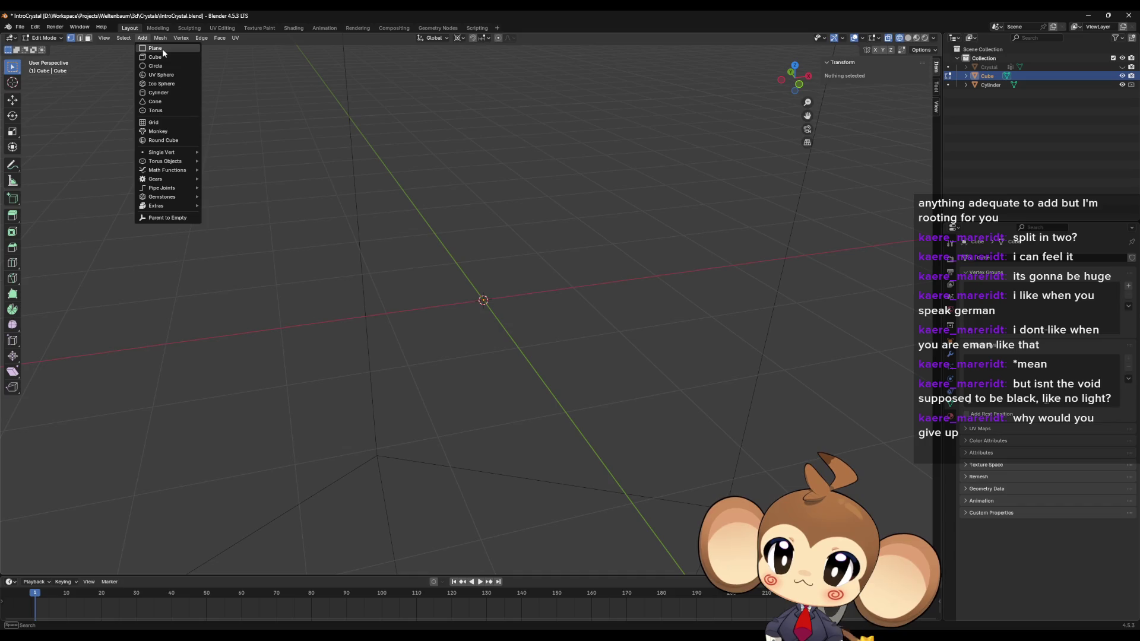
click(162, 49)
mouse_move(471, 257)
mouse_down()
mouse_move(468, 270)
mouse_move(542, 262)
mouse_up()
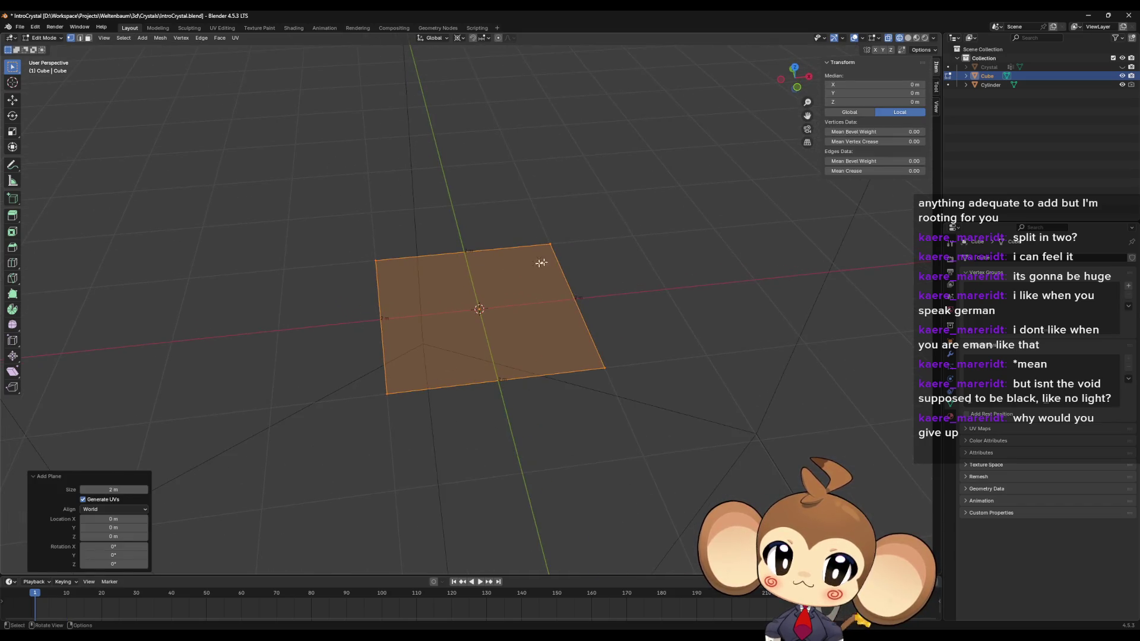
Step: Extrude the plane, merge the copy at center, and raise that point 1 m
key(e)
right_click(547, 248)
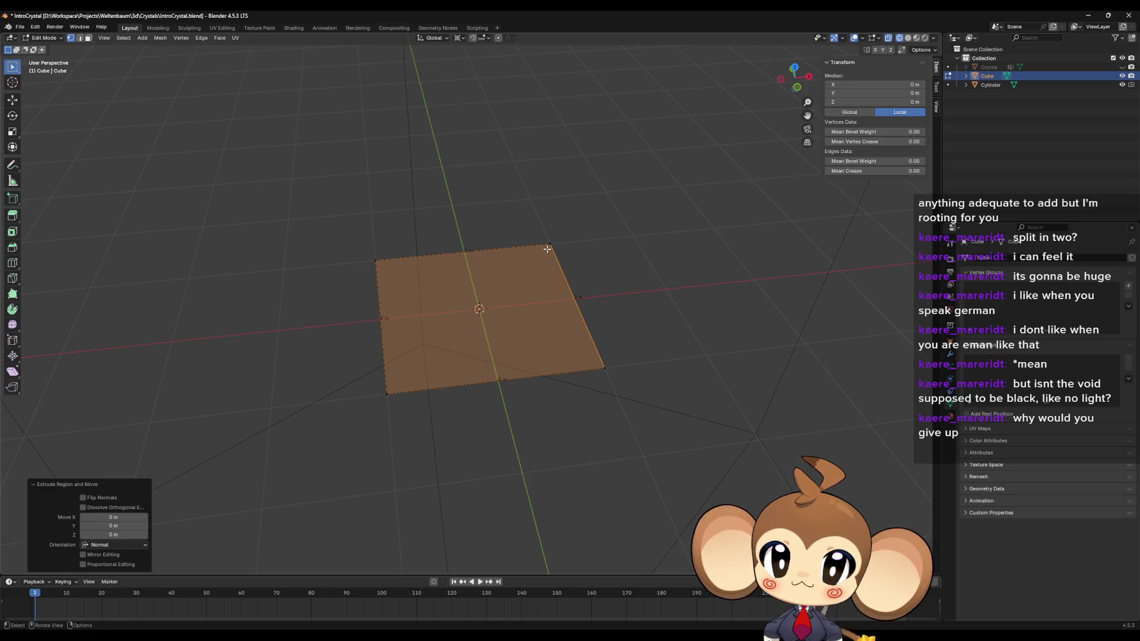
key(m)
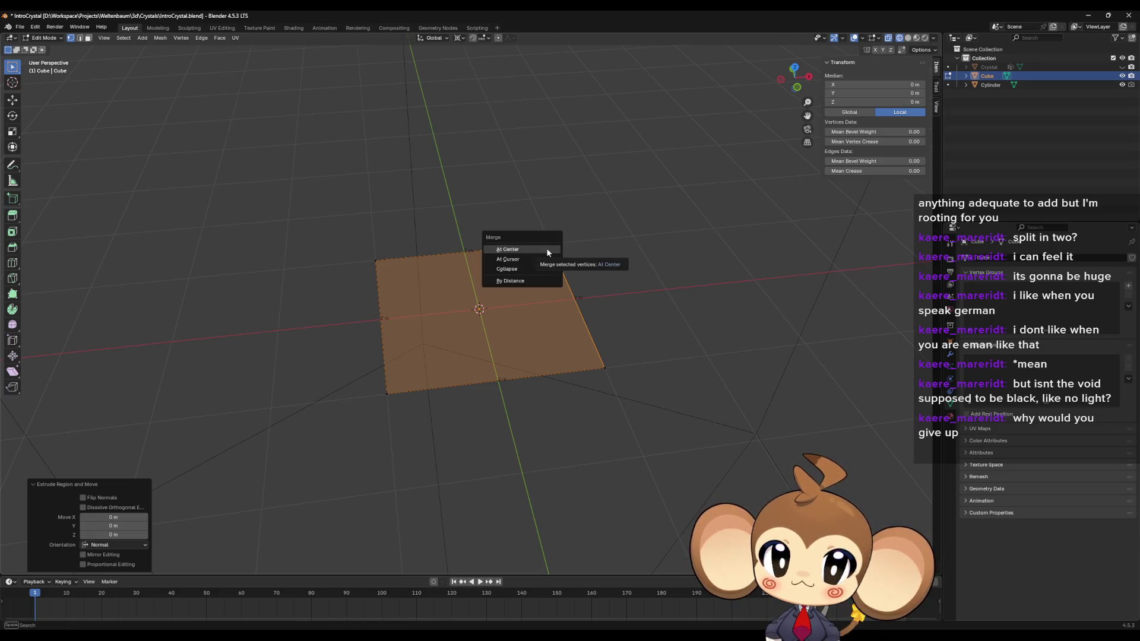
click(547, 250)
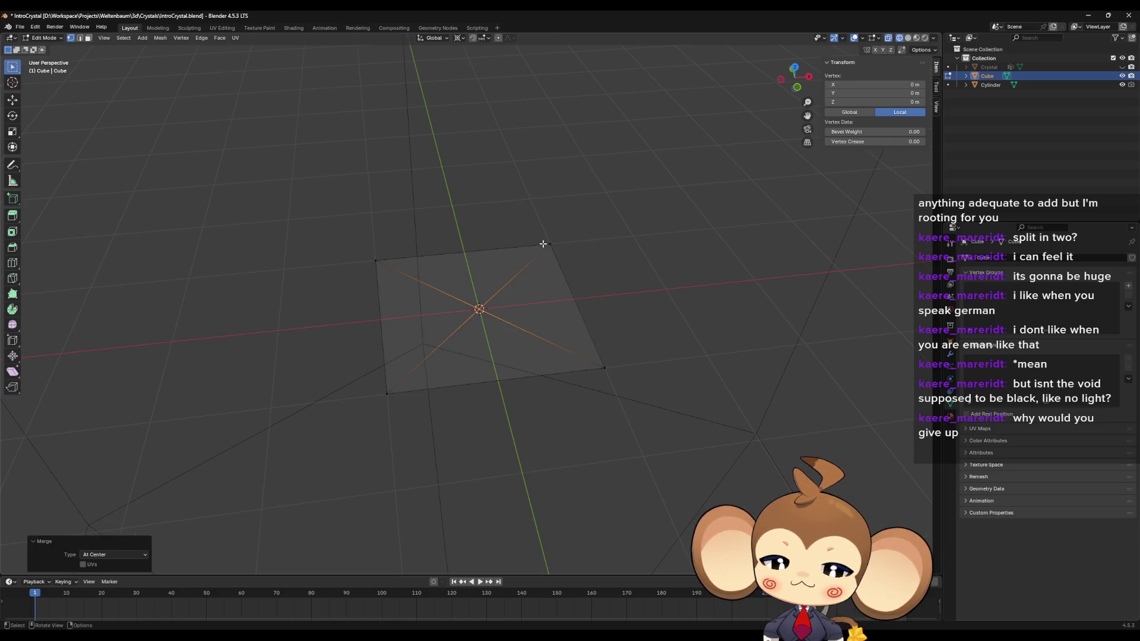
key(g)
key(z)
key(1)
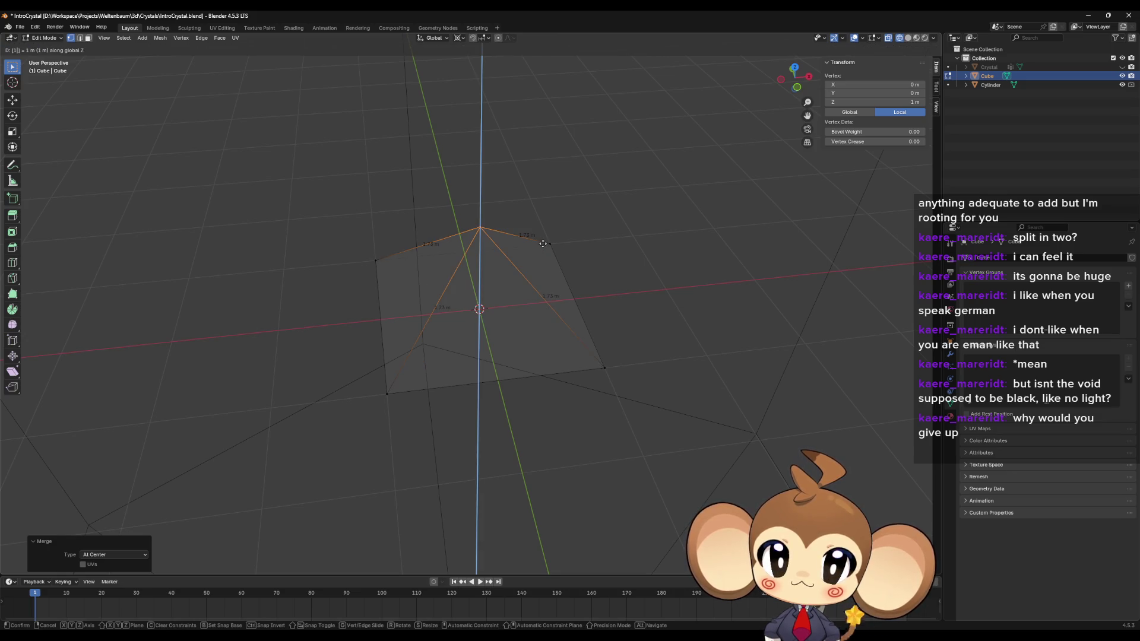
key(Return)
Step: Extrude the base, merge it at center, and lower that point to -1 m
key(a)
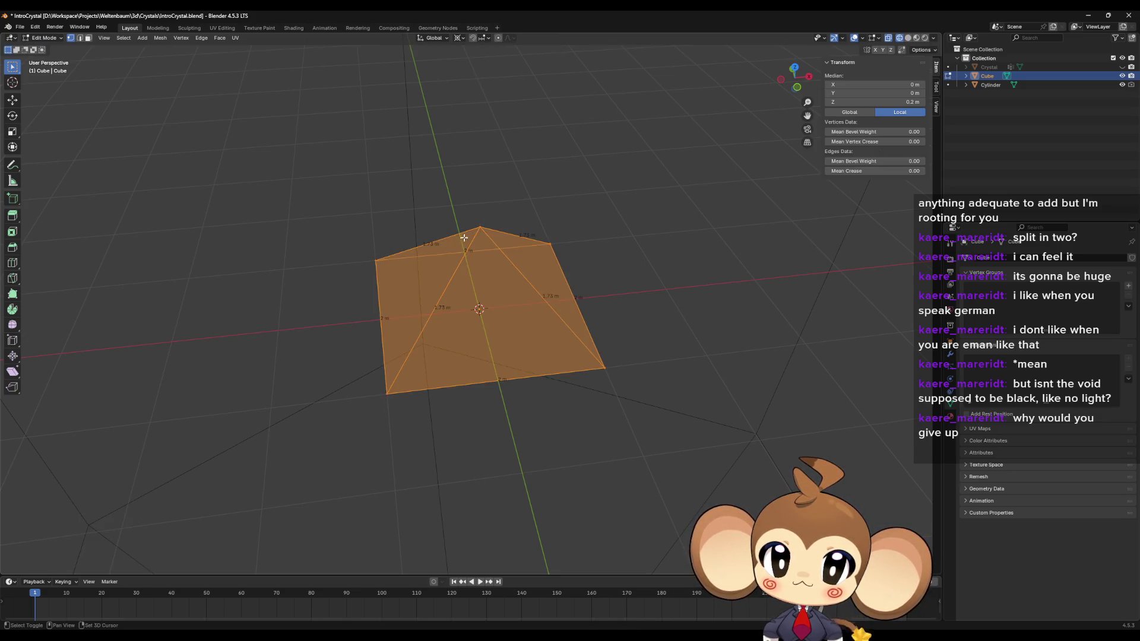
shift+click(464, 237)
key(e)
key(Escape)
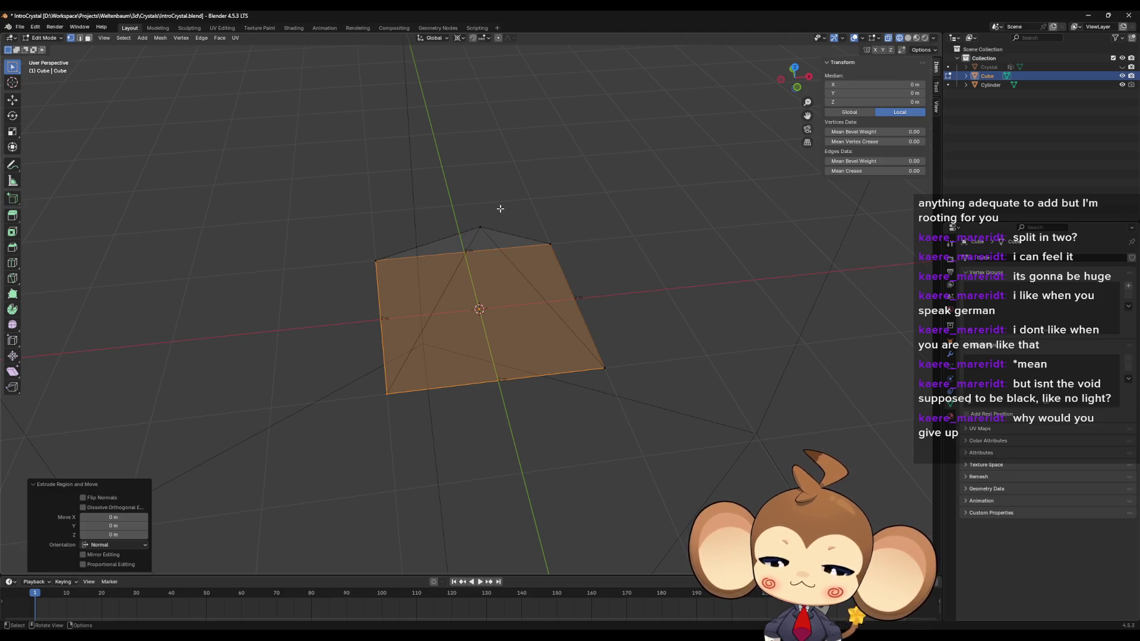
key(m)
click(500, 208)
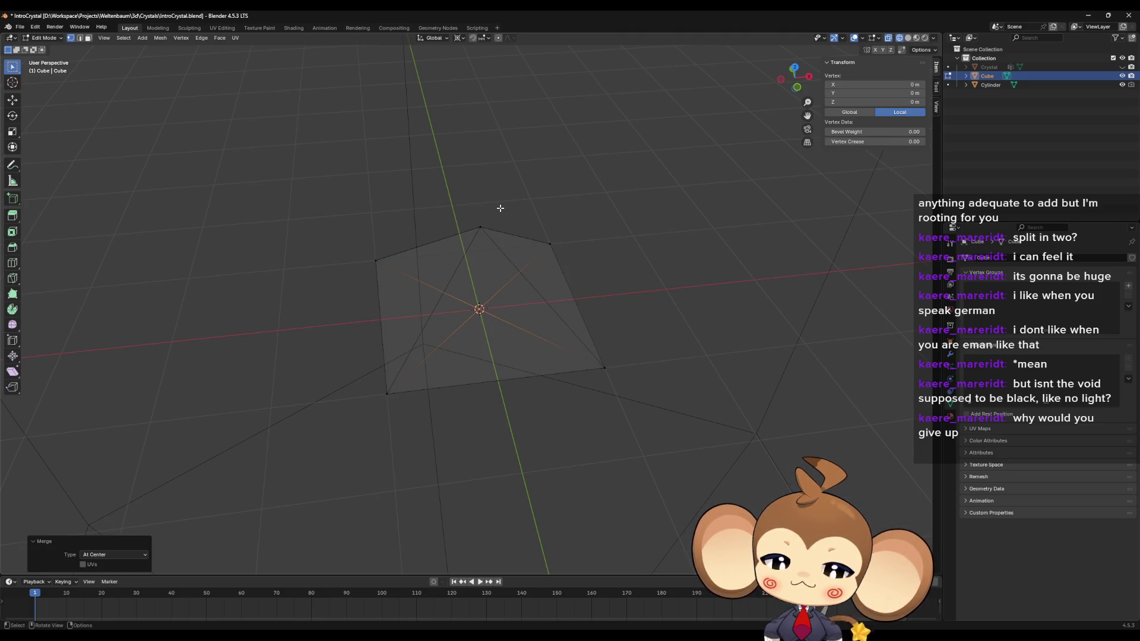
text(gz-1)
key(Return)
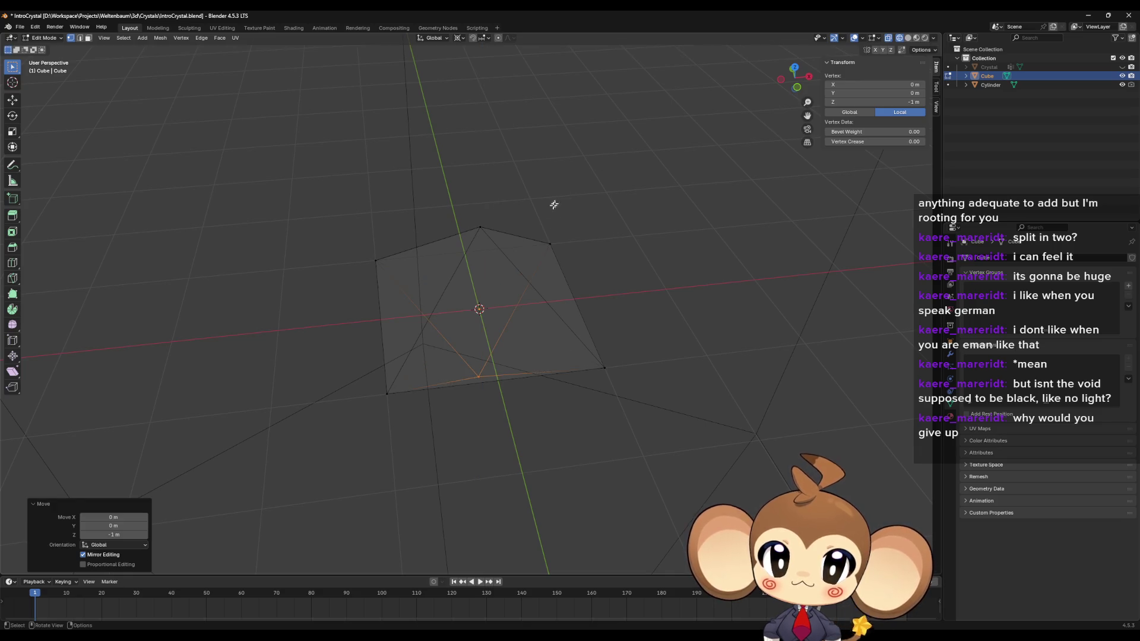
Step: Select the whole diamond mesh and begin scaling it along Z
mouse_move(553, 204)
mouse_down()
mouse_move(550, 179)
mouse_move(534, 191)
mouse_up()
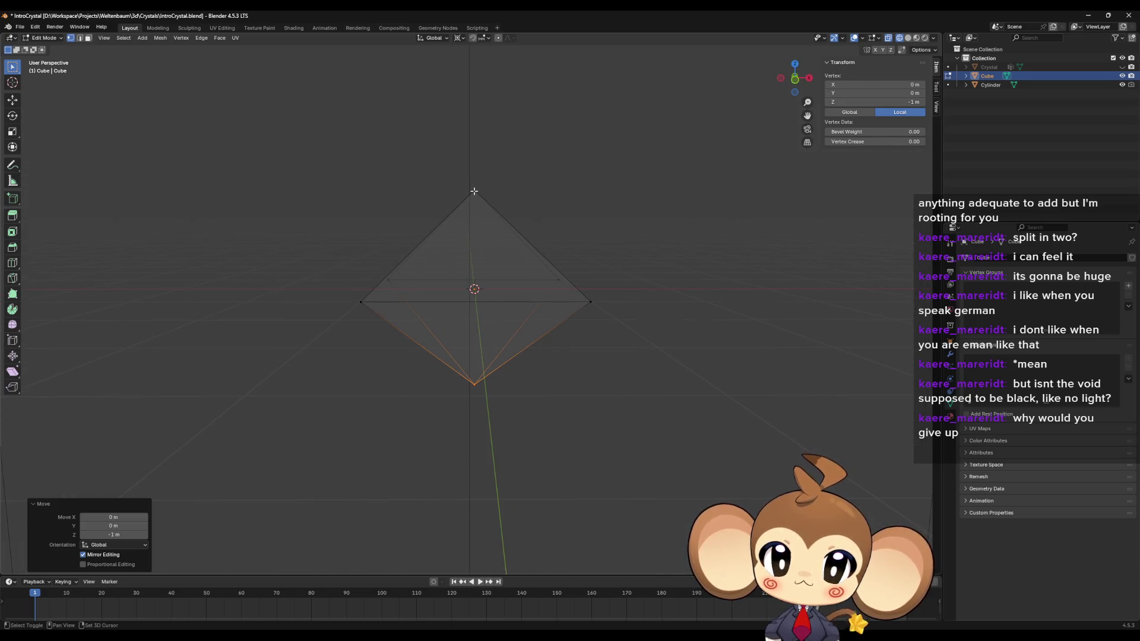
shift+click(474, 192)
key(a)
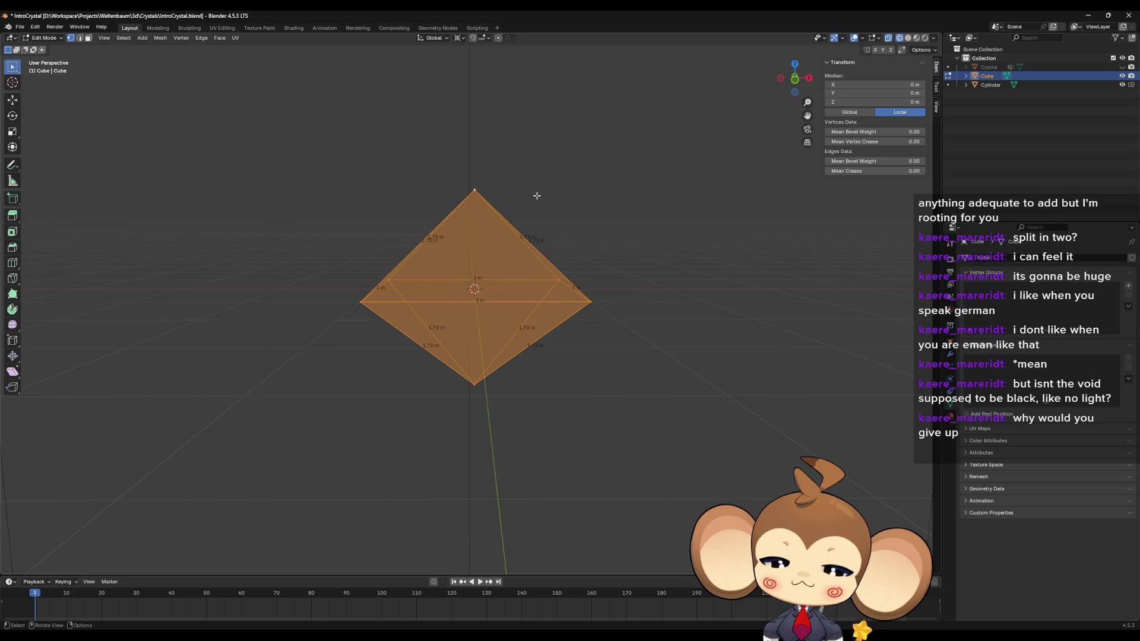
key(s)
key(z)
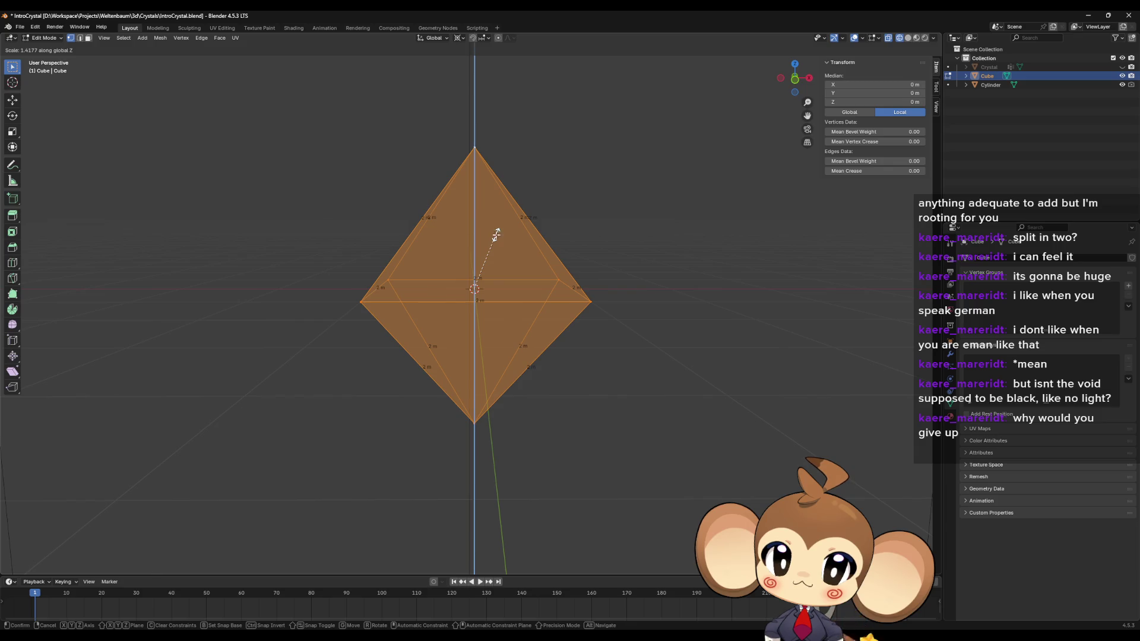
Step: Confirm the 1.418 vertical stretch and orbit to inspect the diamond inside the crystal
click(498, 234)
mouse_move(498, 234)
mouse_down()
mouse_move(789, 329)
mouse_move(699, 358)
mouse_move(712, 331)
mouse_move(700, 375)
mouse_move(643, 382)
mouse_move(627, 410)
mouse_up()
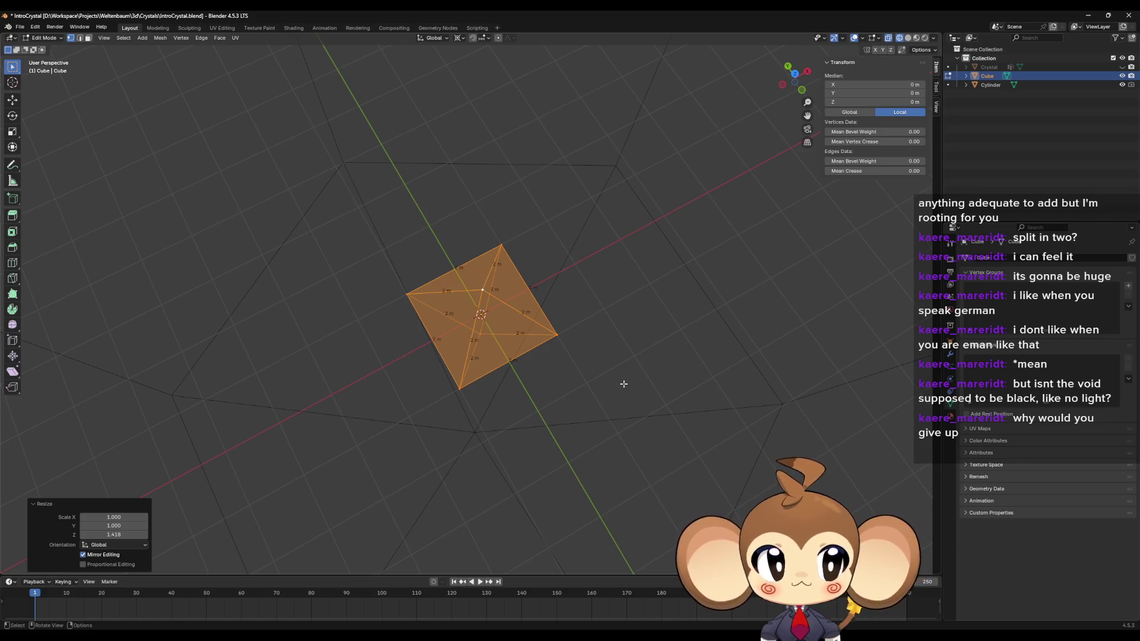
mouse_move(622, 384)
mouse_down()
mouse_move(611, 318)
mouse_move(600, 356)
mouse_move(550, 415)
mouse_move(552, 341)
mouse_move(621, 356)
mouse_move(627, 384)
mouse_move(590, 356)
mouse_move(550, 358)
mouse_move(565, 399)
mouse_move(625, 387)
mouse_move(577, 376)
mouse_move(576, 358)
mouse_up()
scroll(572, 355, up, 4)
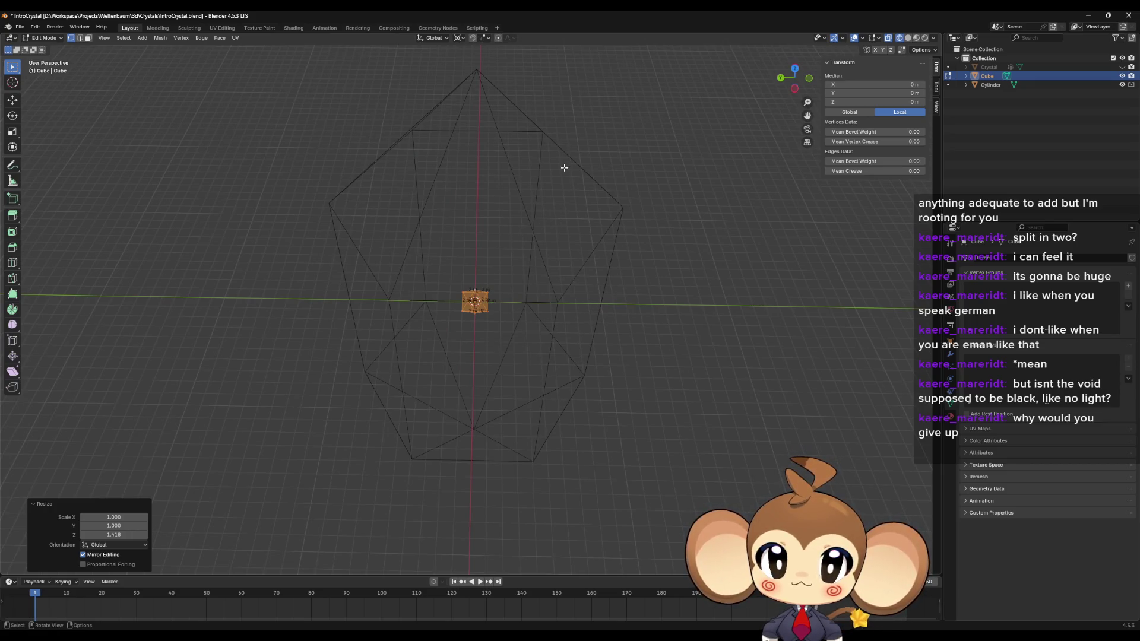
drag(454, 338, 454, 278)
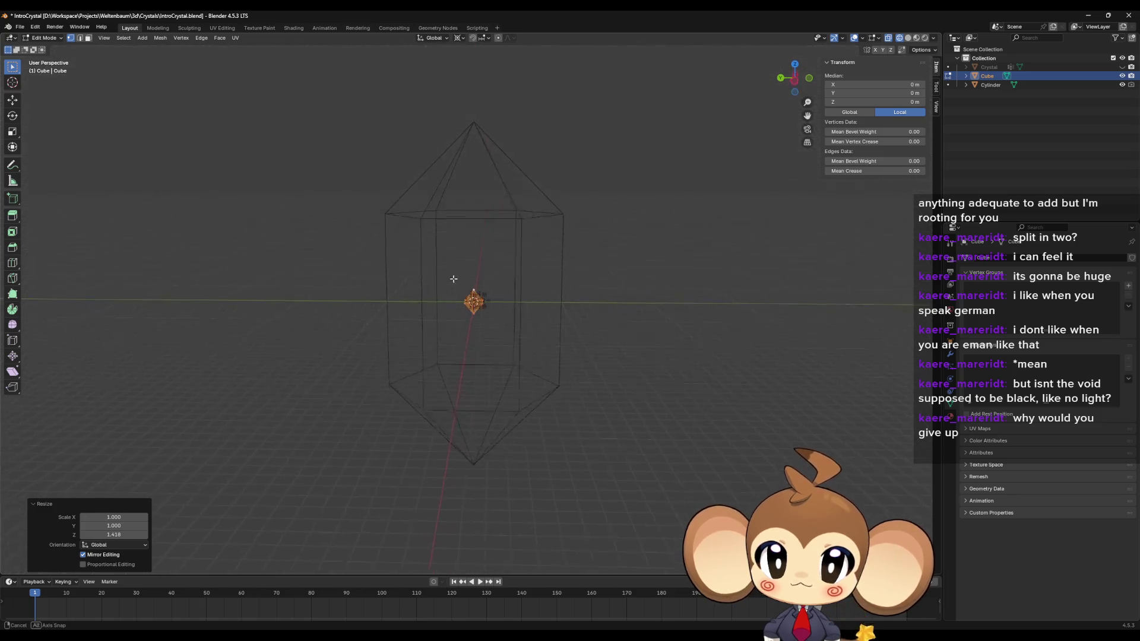
scroll(504, 326, up, 10)
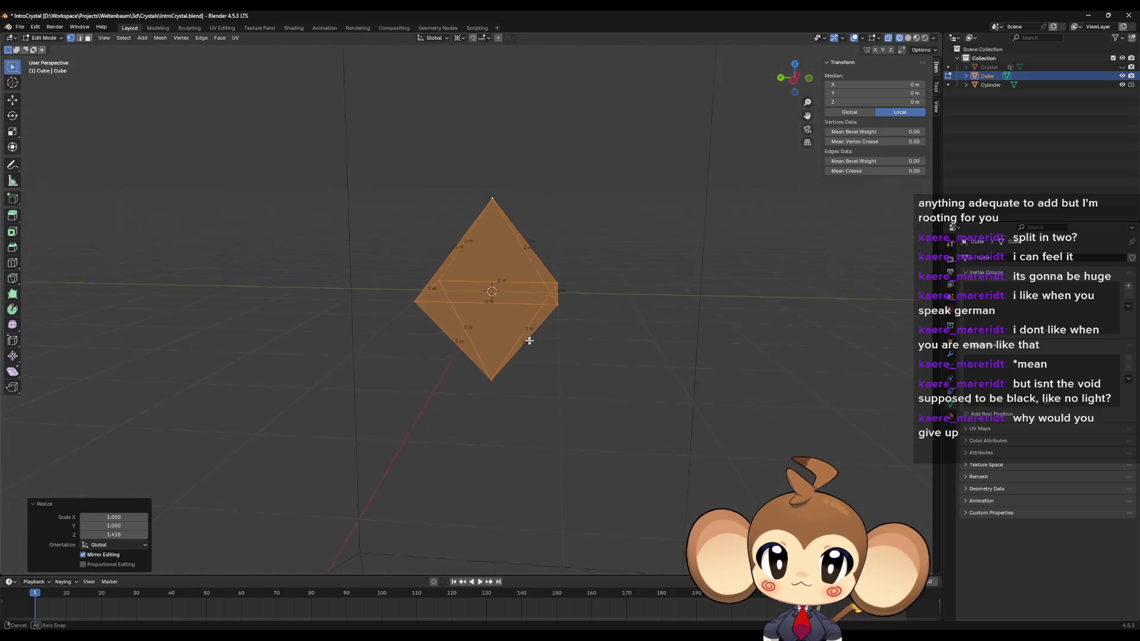
mouse_move(530, 341)
mouse_down()
mouse_move(456, 335)
mouse_move(457, 321)
mouse_up()
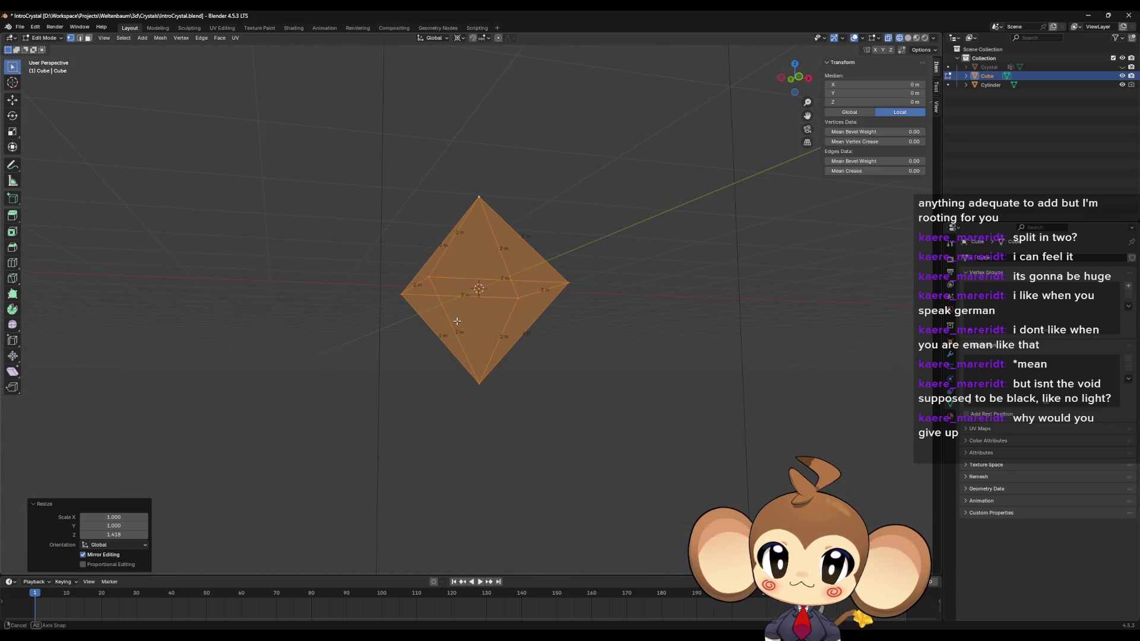
mouse_move(457, 321)
mouse_down()
mouse_move(435, 372)
mouse_move(437, 326)
mouse_move(475, 329)
mouse_move(473, 359)
mouse_move(555, 370)
mouse_up()
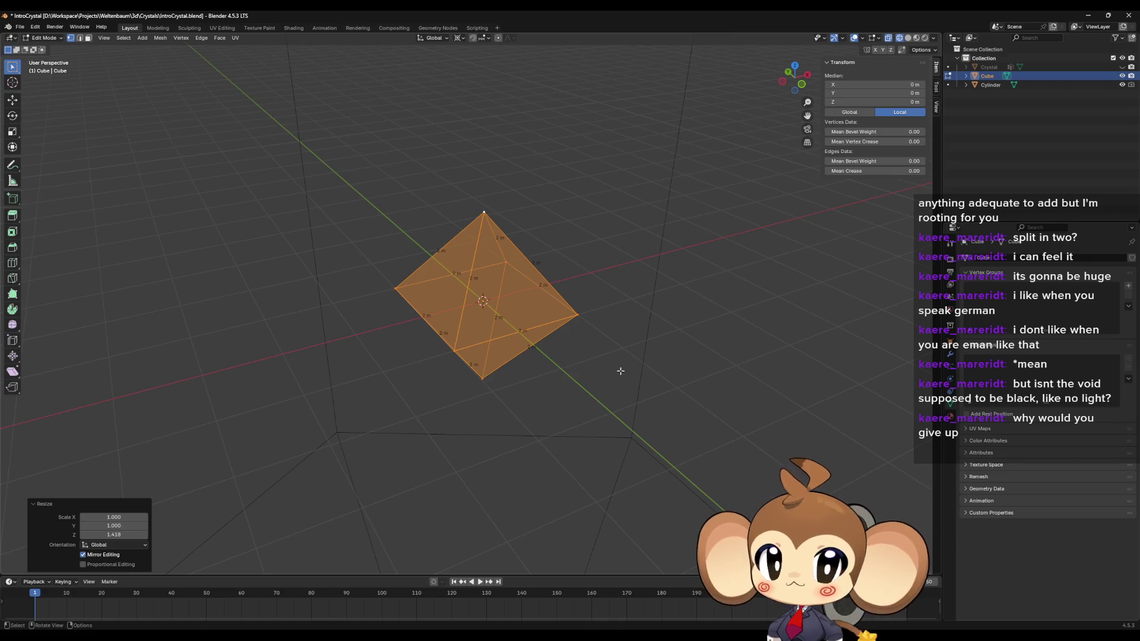
scroll(621, 371, up, 1)
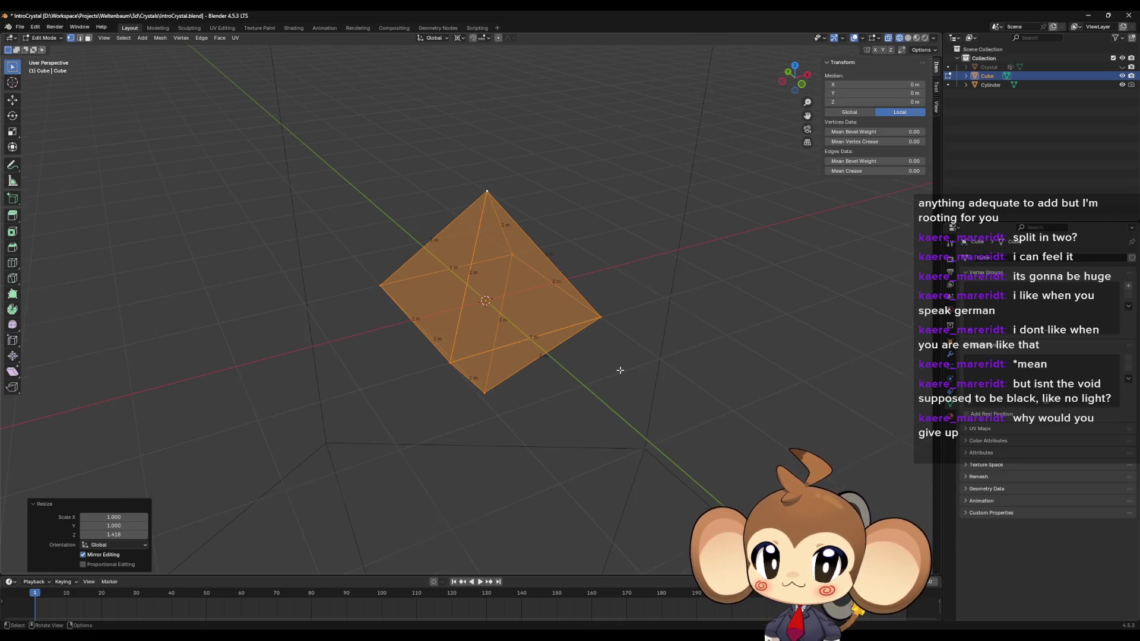
scroll(620, 370, down, 8)
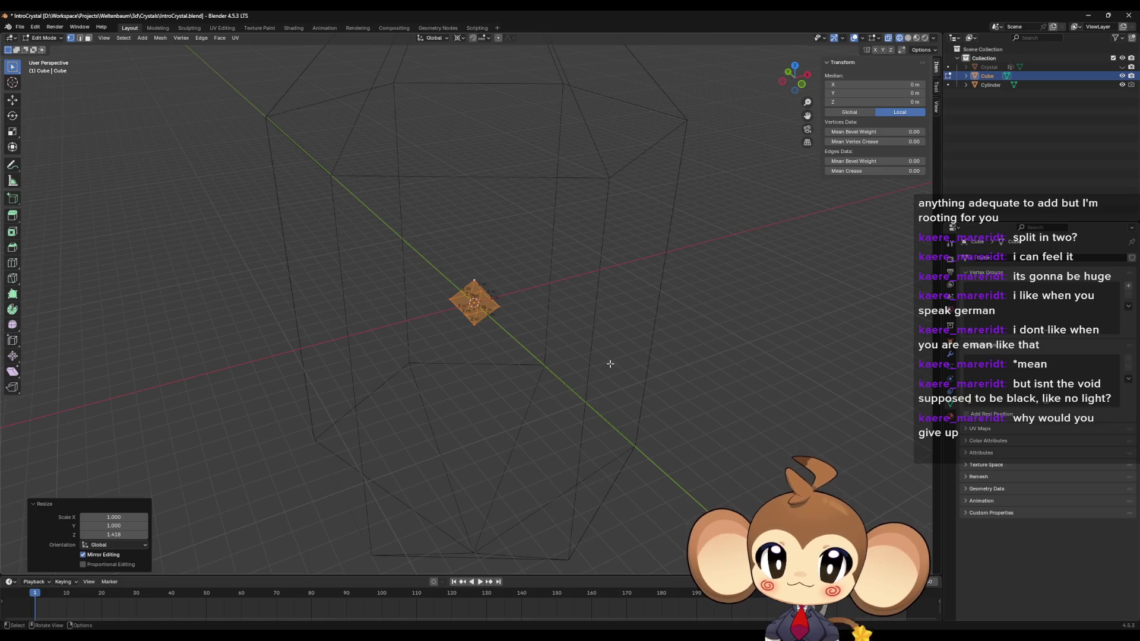
mouse_move(590, 364)
mouse_down()
mouse_move(603, 346)
mouse_move(586, 380)
mouse_up()
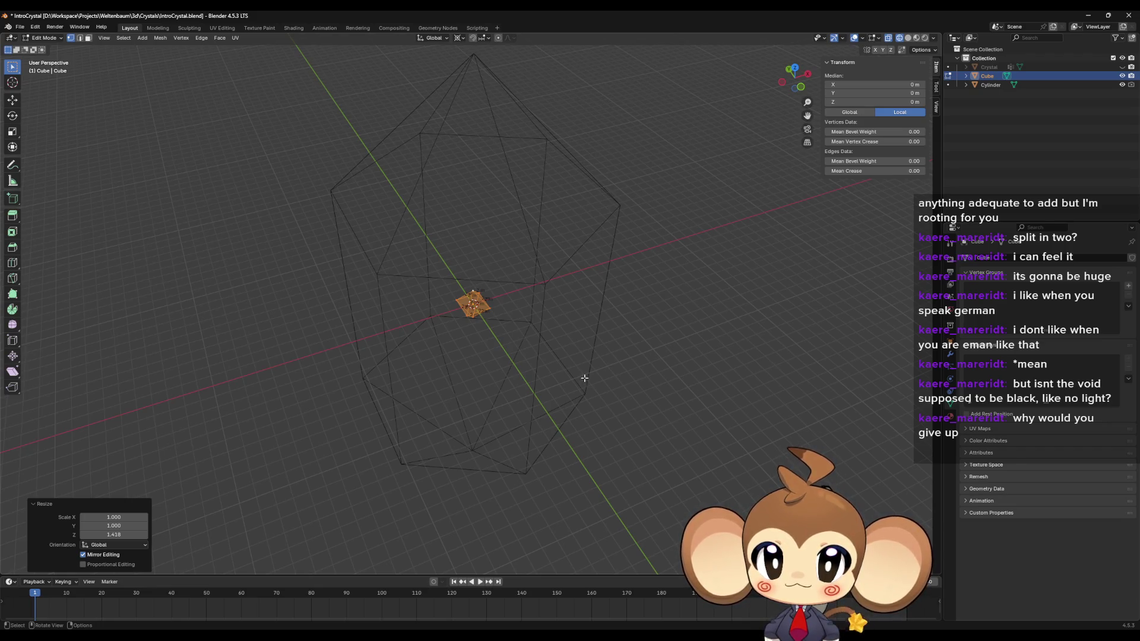
mouse_move(584, 378)
mouse_down()
mouse_move(570, 357)
mouse_move(571, 383)
mouse_move(578, 350)
mouse_move(598, 343)
mouse_move(598, 353)
mouse_up()
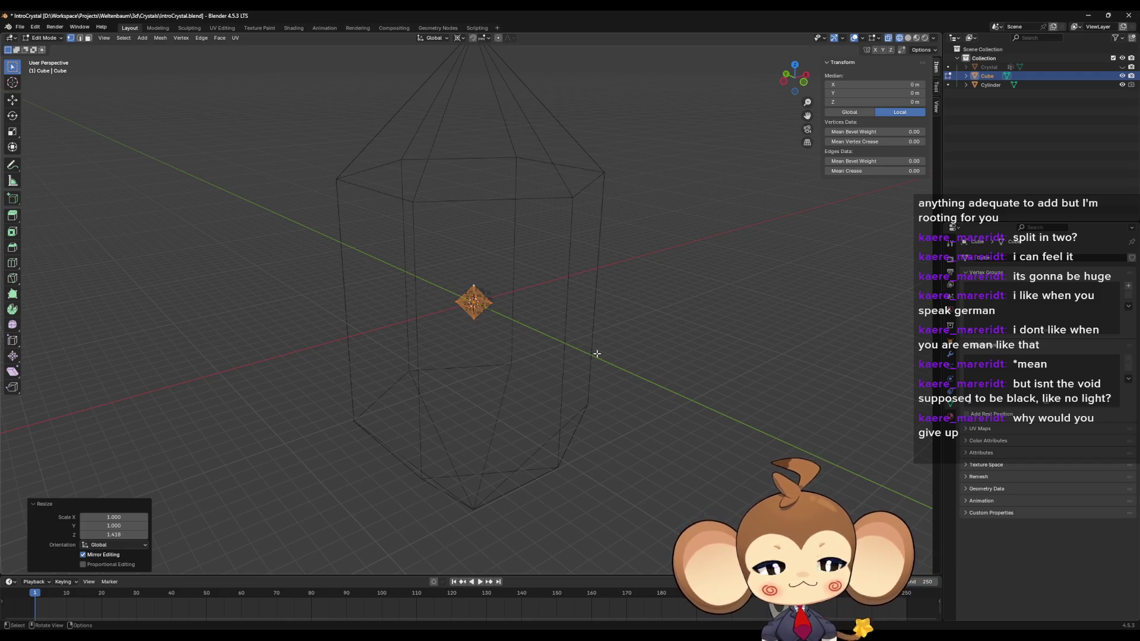
drag(597, 354, 584, 373)
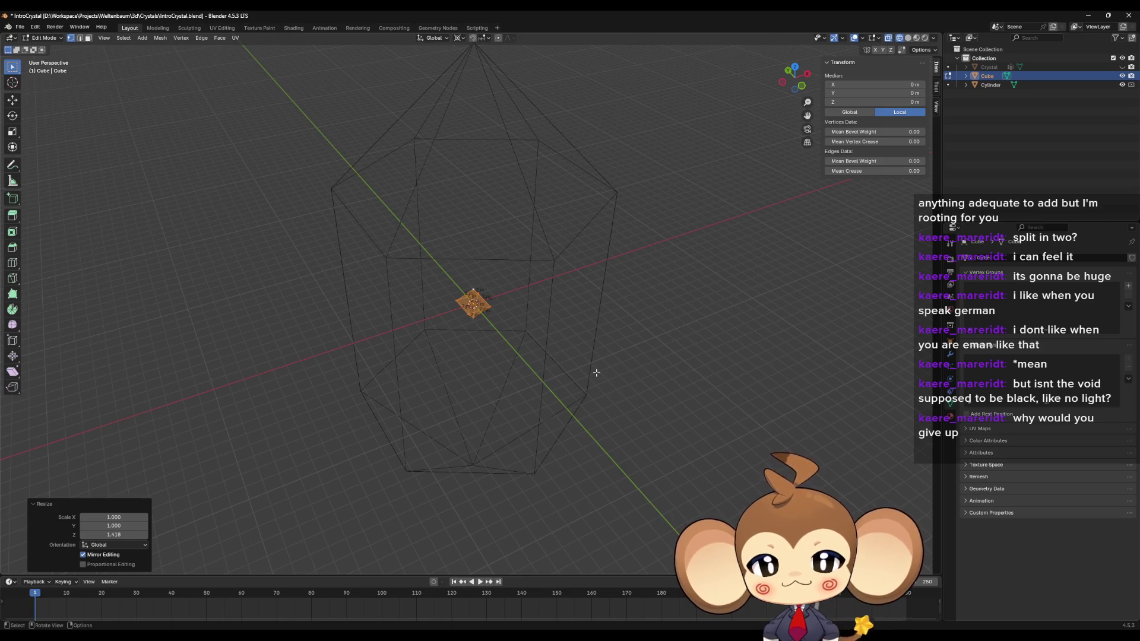
key(KP_Decimal)
mouse_move(560, 347)
mouse_down()
mouse_move(542, 305)
mouse_move(585, 316)
mouse_move(590, 278)
mouse_move(649, 272)
mouse_move(649, 249)
mouse_move(613, 333)
mouse_move(575, 333)
mouse_up()
scroll(577, 328, down, 5)
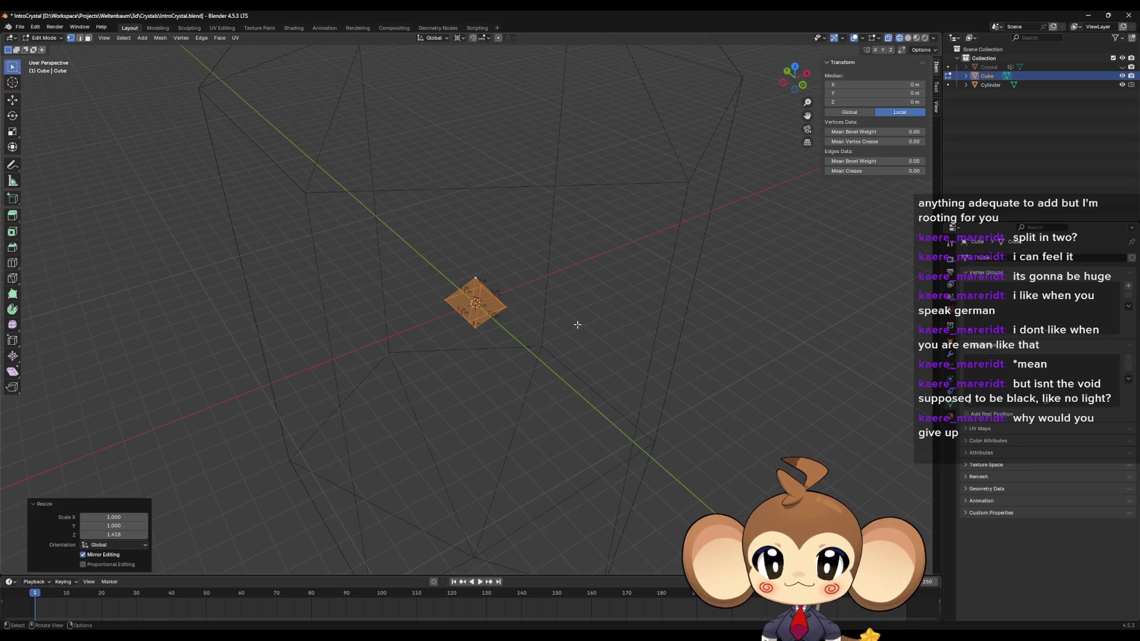
scroll(577, 325, down, 5)
mouse_move(576, 323)
mouse_down()
mouse_move(570, 341)
mouse_move(573, 325)
mouse_up()
mouse_move(579, 314)
mouse_down()
mouse_move(634, 292)
mouse_move(640, 322)
mouse_up()
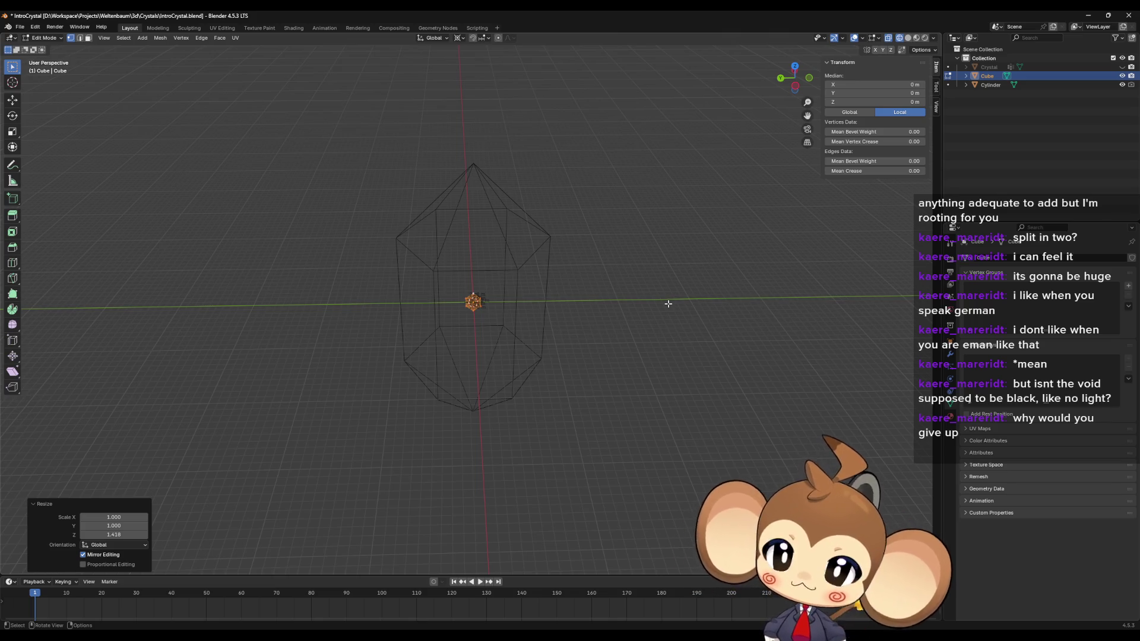
mouse_move(533, 323)
mouse_down()
mouse_move(526, 338)
mouse_move(508, 297)
mouse_up()
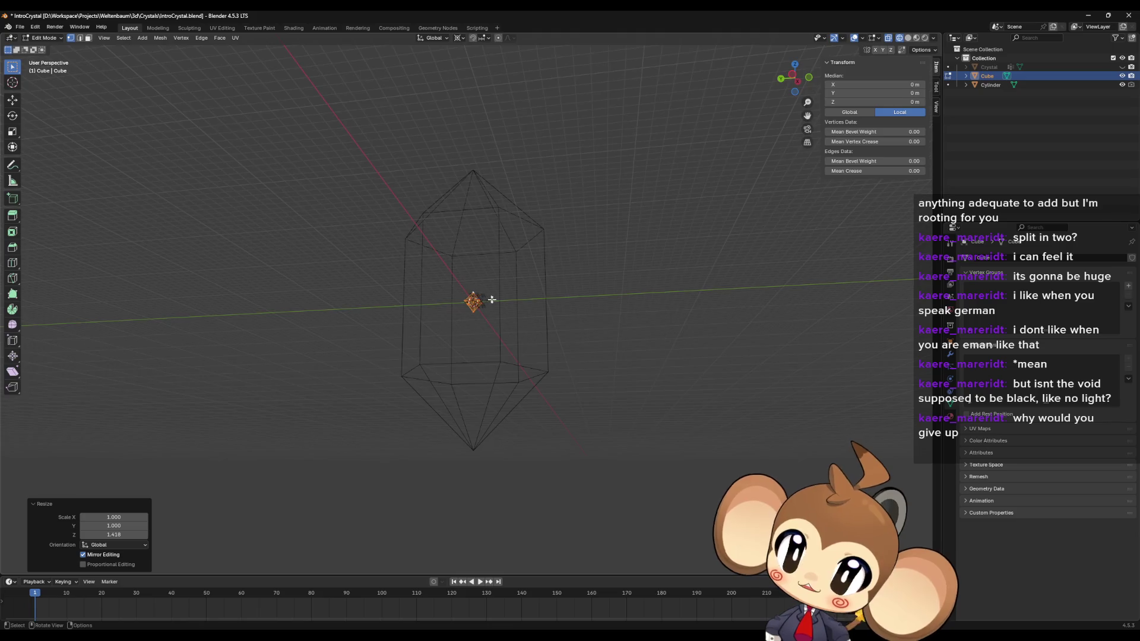
Step: Orbit around the crystal to inspect it, then minimise Blender and Paint
drag(499, 301, 509, 356)
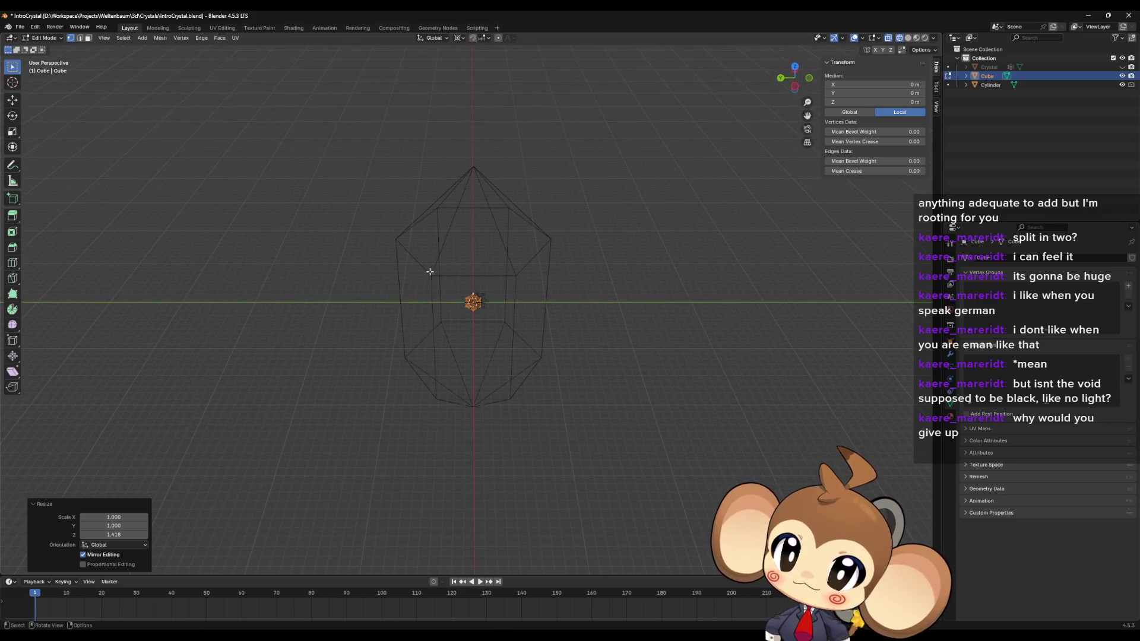
drag(428, 270, 440, 247)
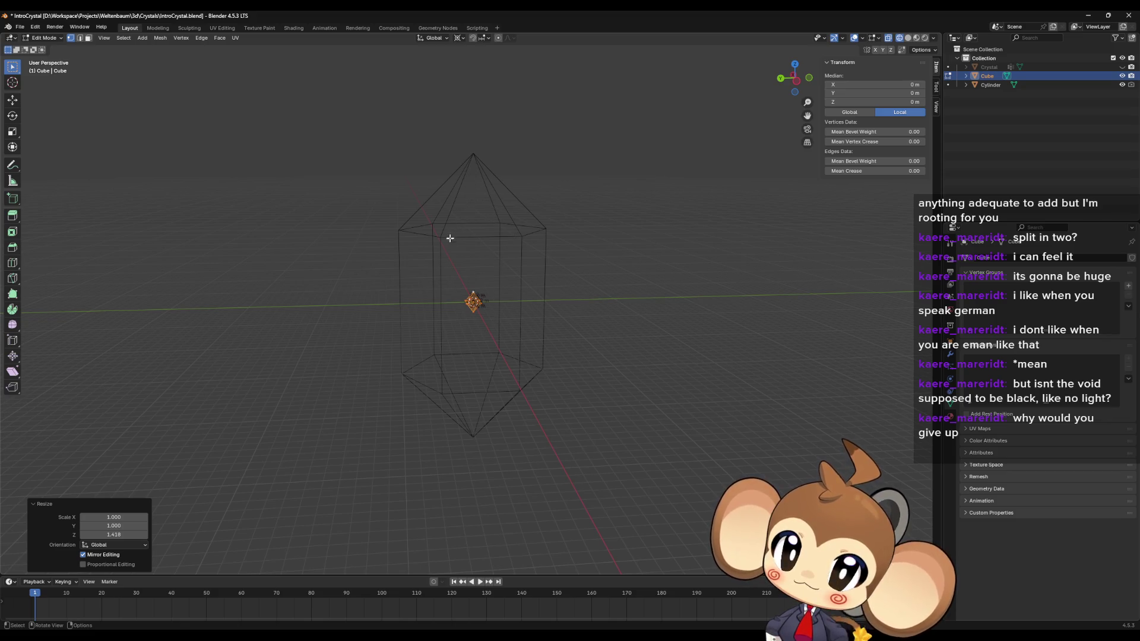
mouse_move(474, 231)
mouse_down()
mouse_move(412, 257)
mouse_move(494, 252)
mouse_move(553, 223)
mouse_move(537, 204)
mouse_move(509, 204)
mouse_move(559, 210)
mouse_up()
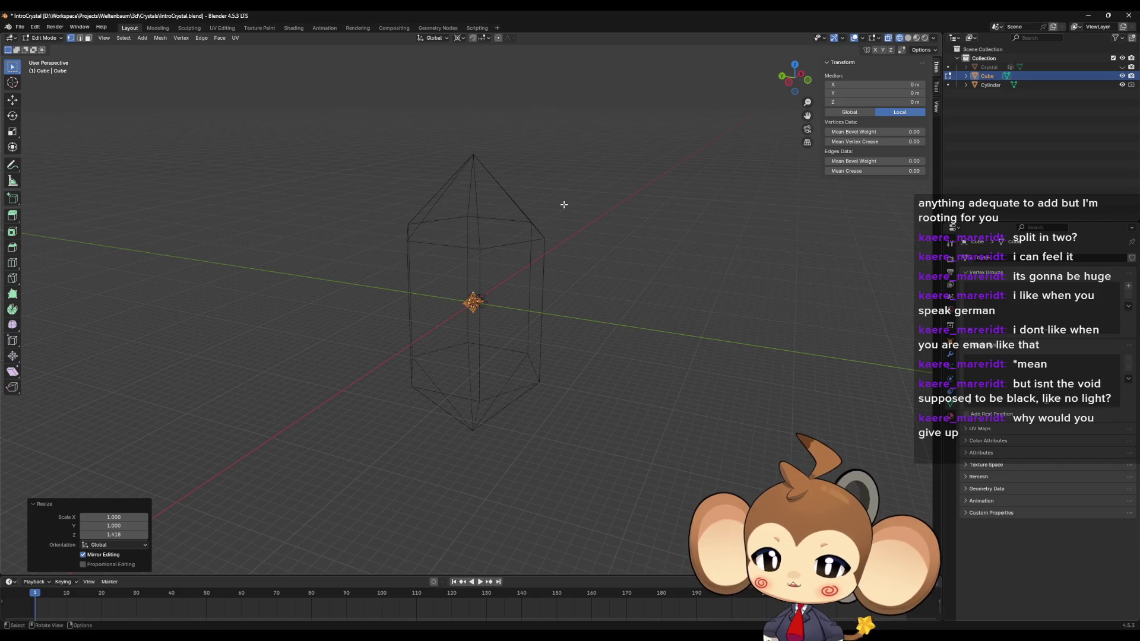
click(1081, 17)
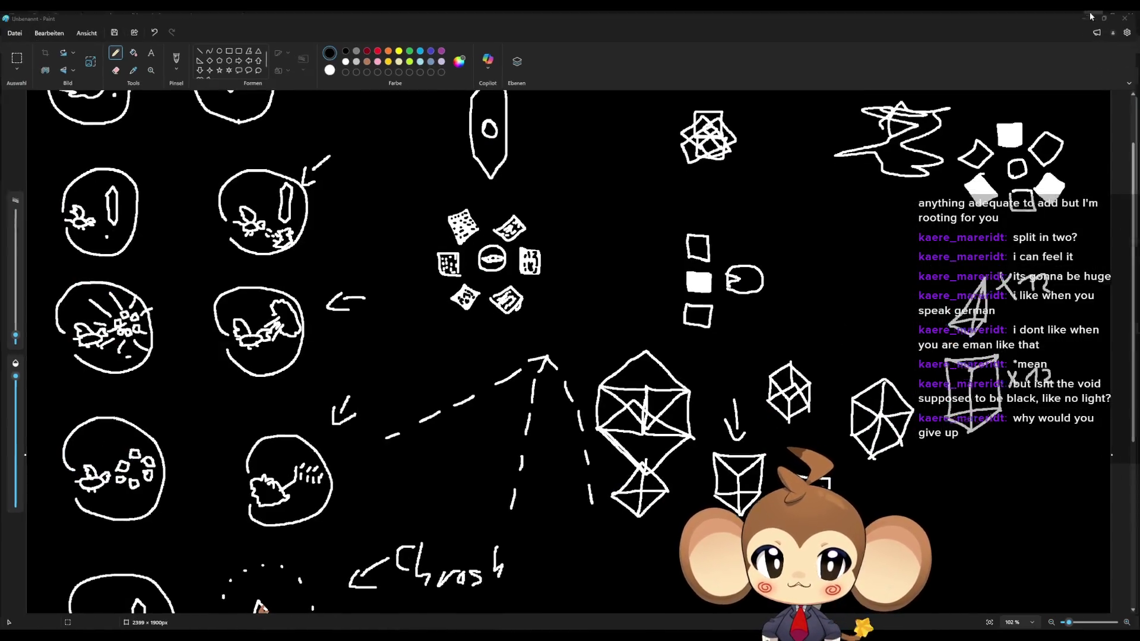
click(1088, 15)
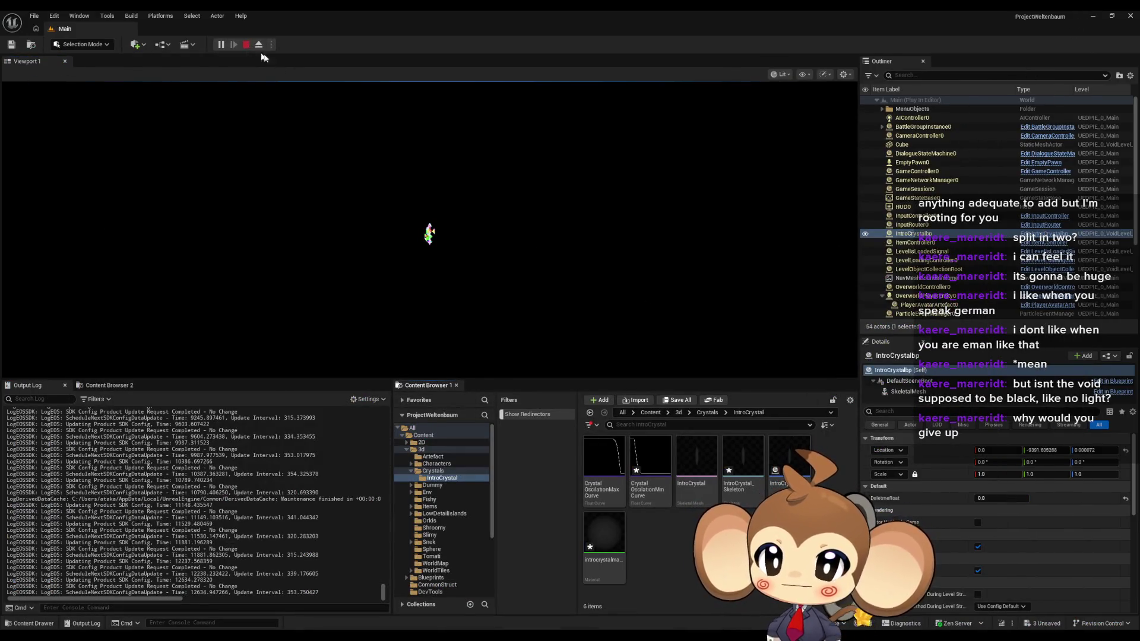
Step: Stop play and open GameController from Blueprints > Controllers in the Content Browser
click(246, 45)
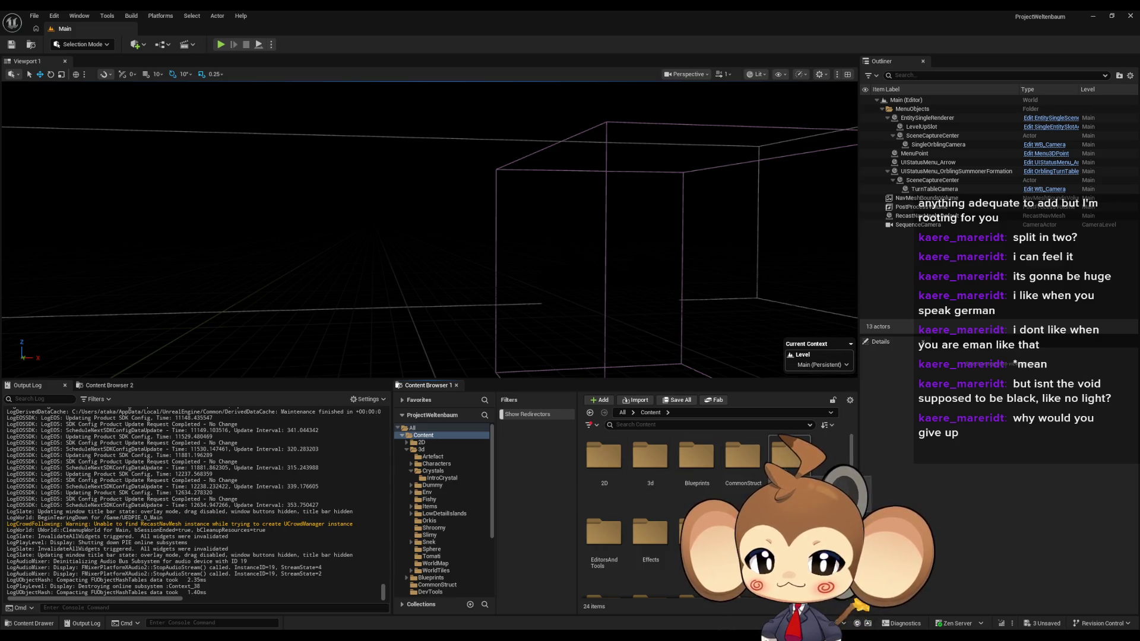
double_click(697, 457)
double_click(701, 457)
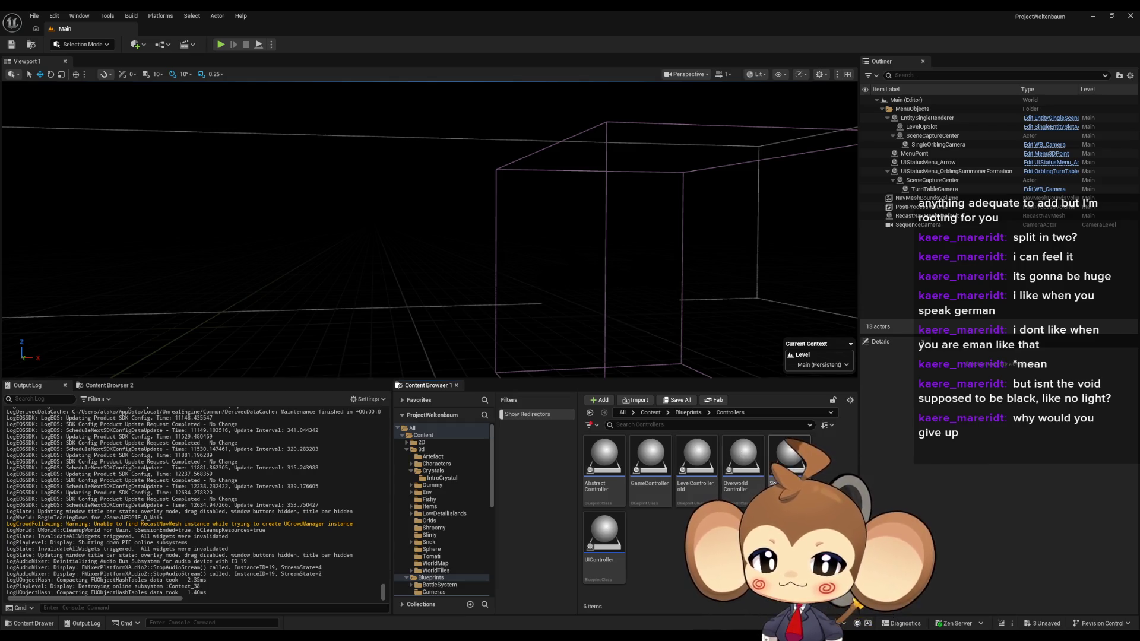
click(652, 467)
double_click(652, 467)
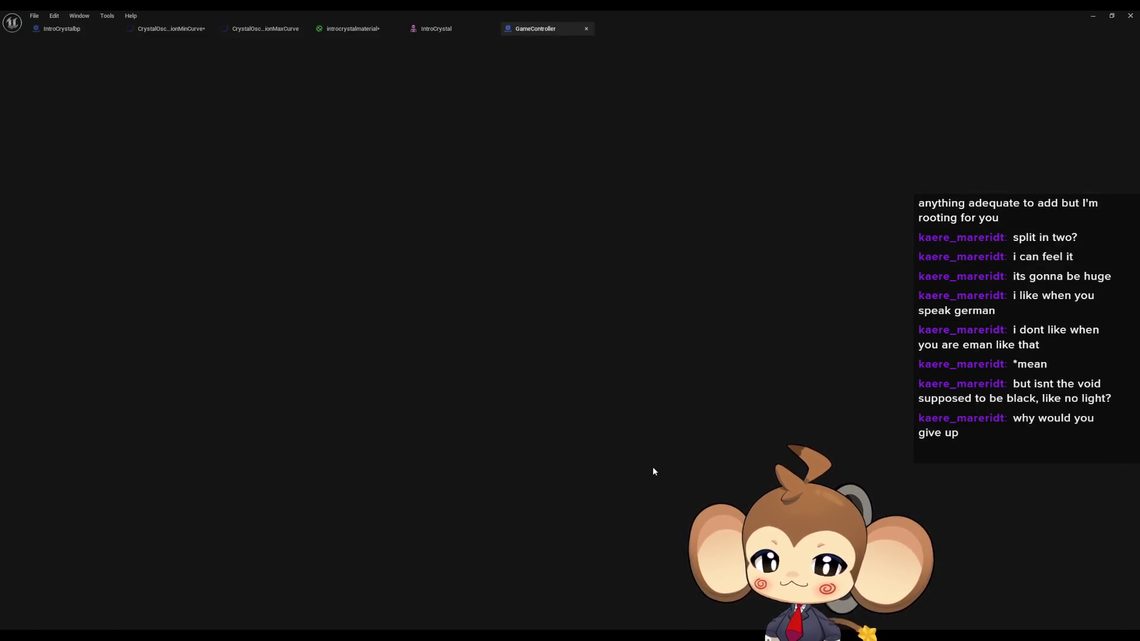
scroll(573, 388, down, 3)
scroll(608, 453, up, 6)
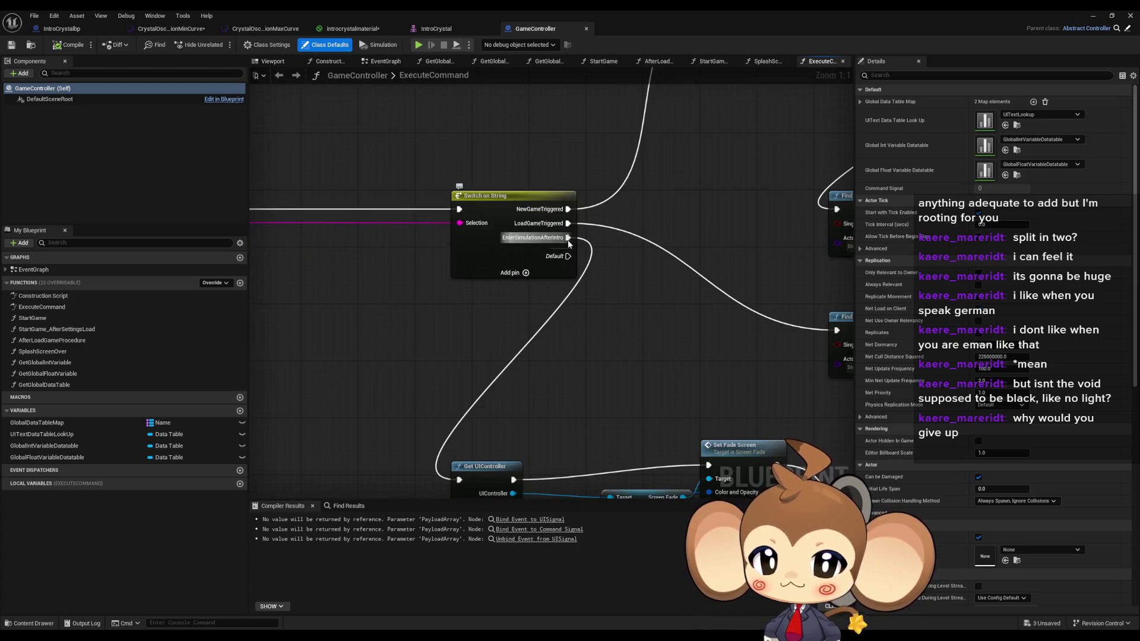
Step: Set Build Island's Levels to Load to LD_StartArea, then start a Play in Editor session
scroll(570, 324, down, 5)
scroll(637, 369, up, 5)
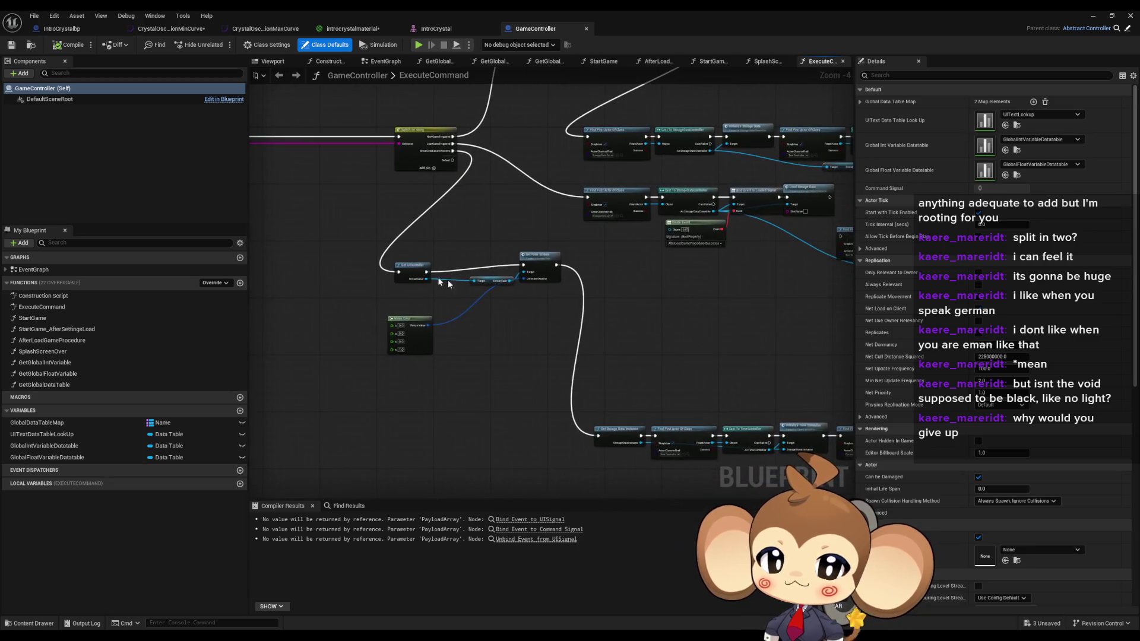
drag(638, 362, 250, 287)
drag(715, 282, 584, 275)
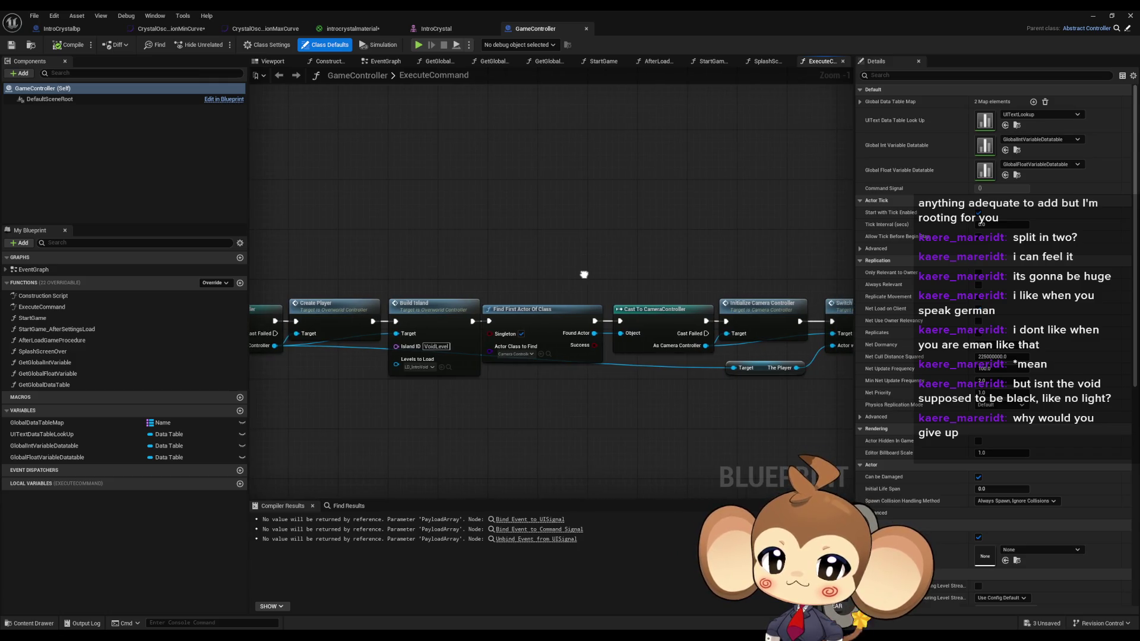
click(439, 347)
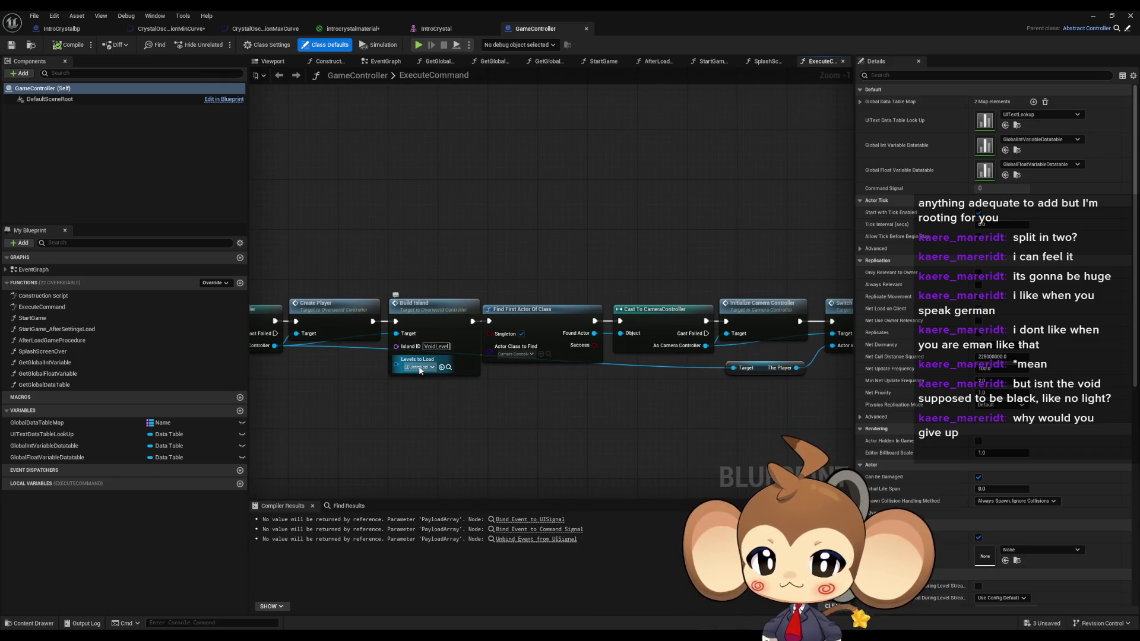
click(422, 368)
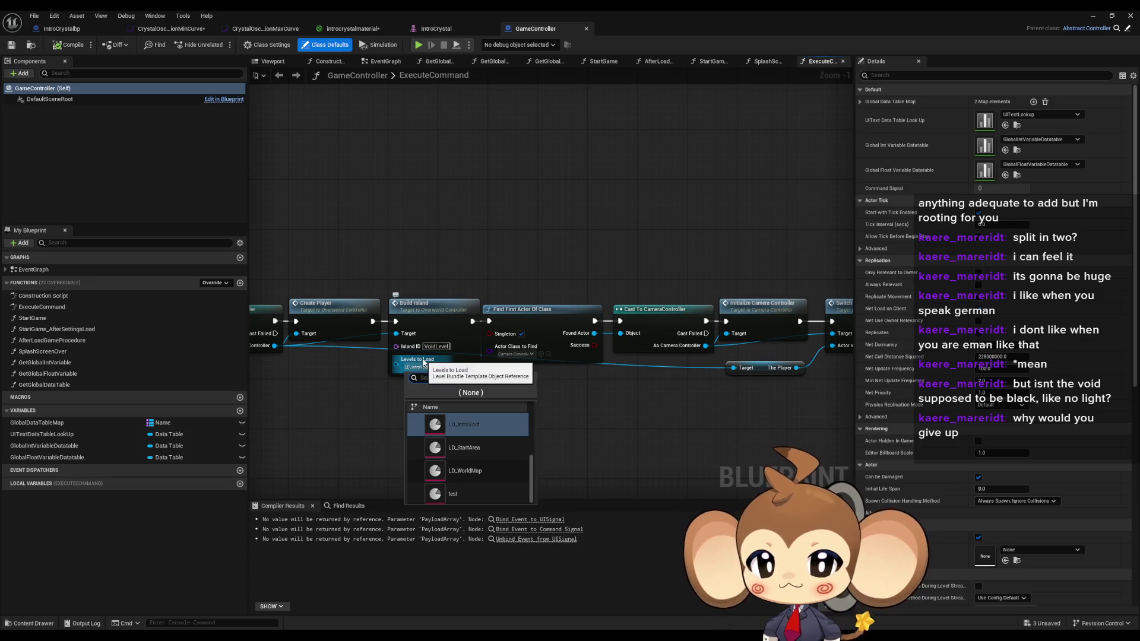
click(457, 448)
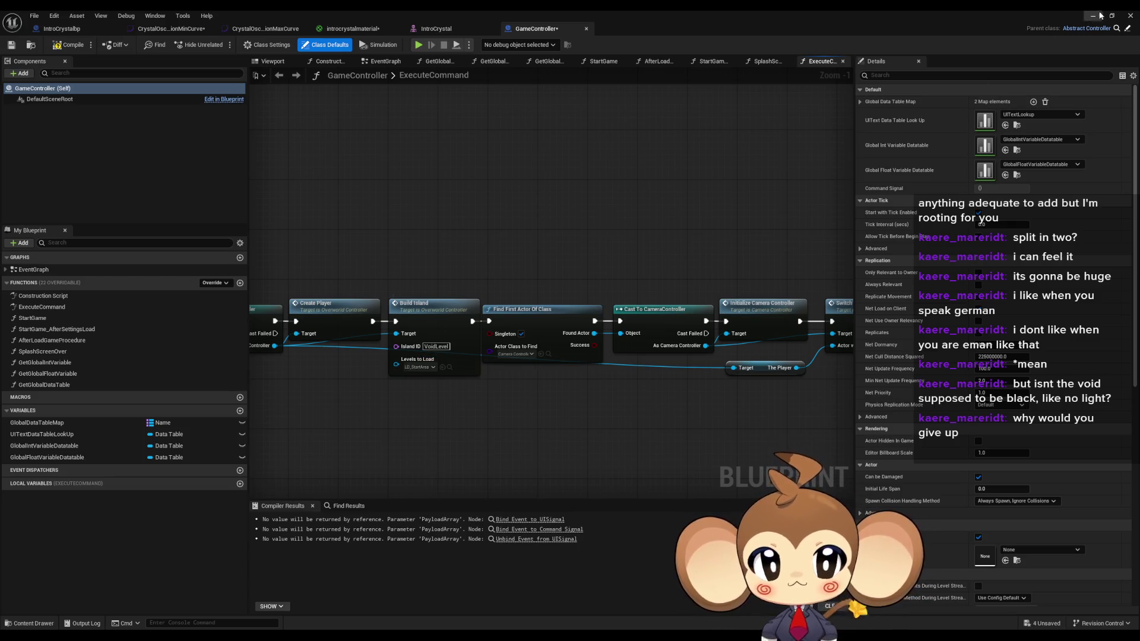
click(1095, 15)
click(220, 45)
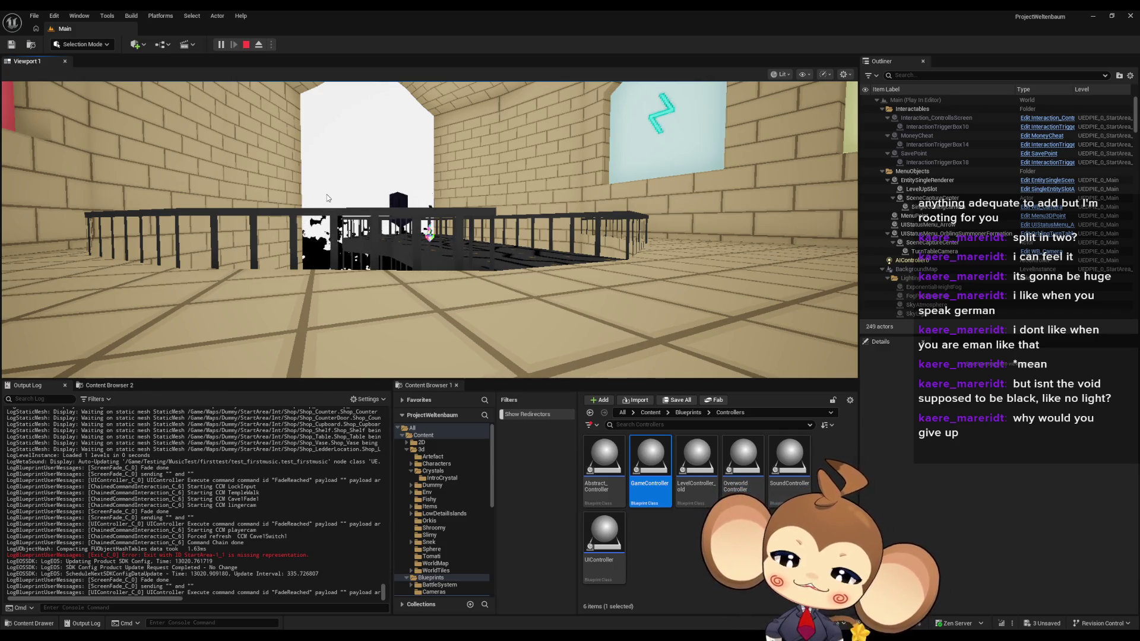
Step: Walk the game camera forward out of the tiled room and turn toward the white desert tower
click(528, 112)
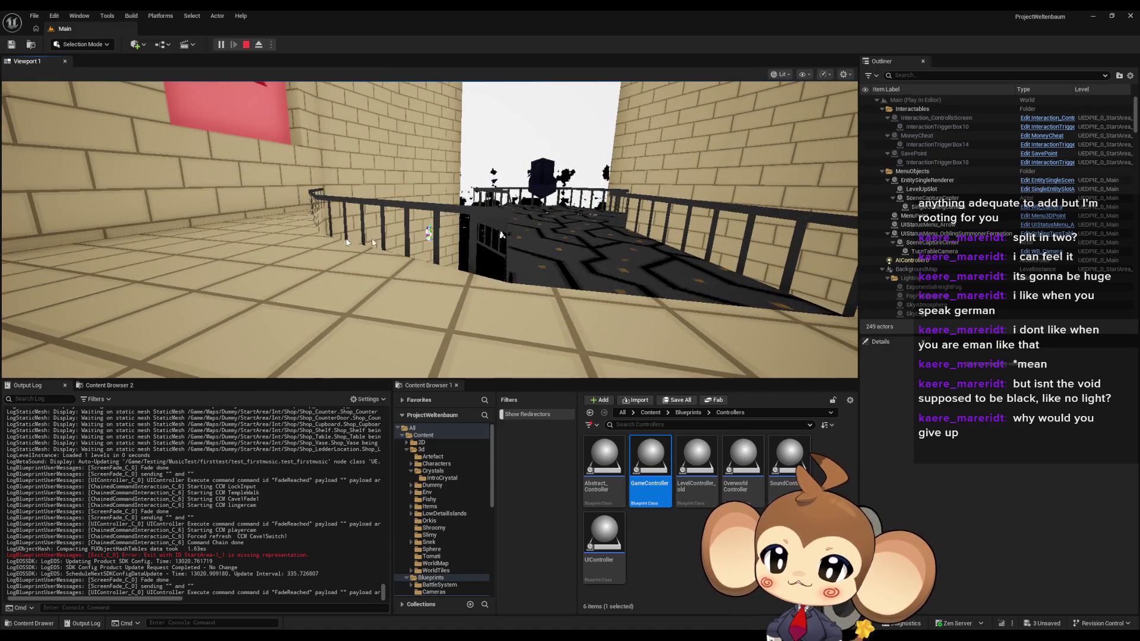
key(w)
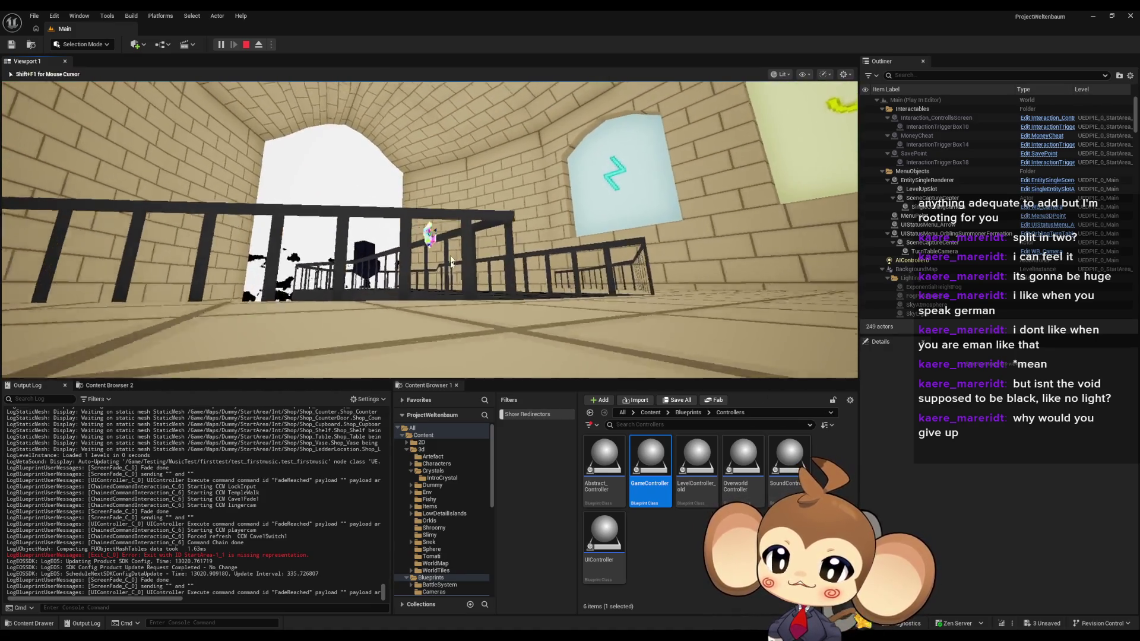
key(w)
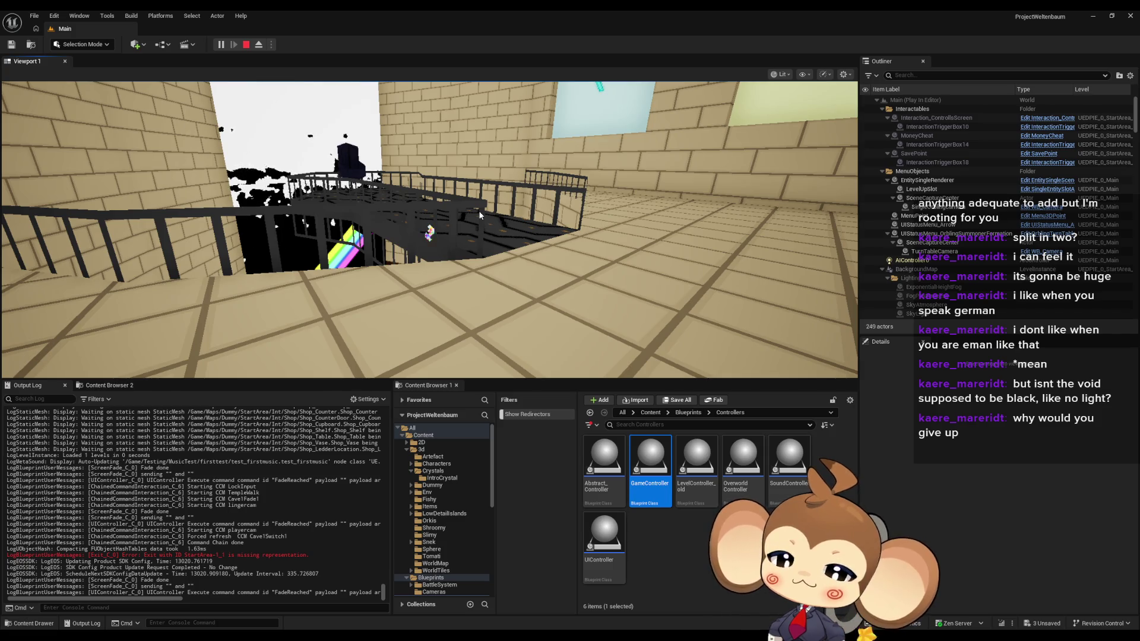
mouse_move(479, 211)
mouse_down()
mouse_move(842, 197)
mouse_move(706, 216)
mouse_move(234, 220)
mouse_move(549, 238)
mouse_up()
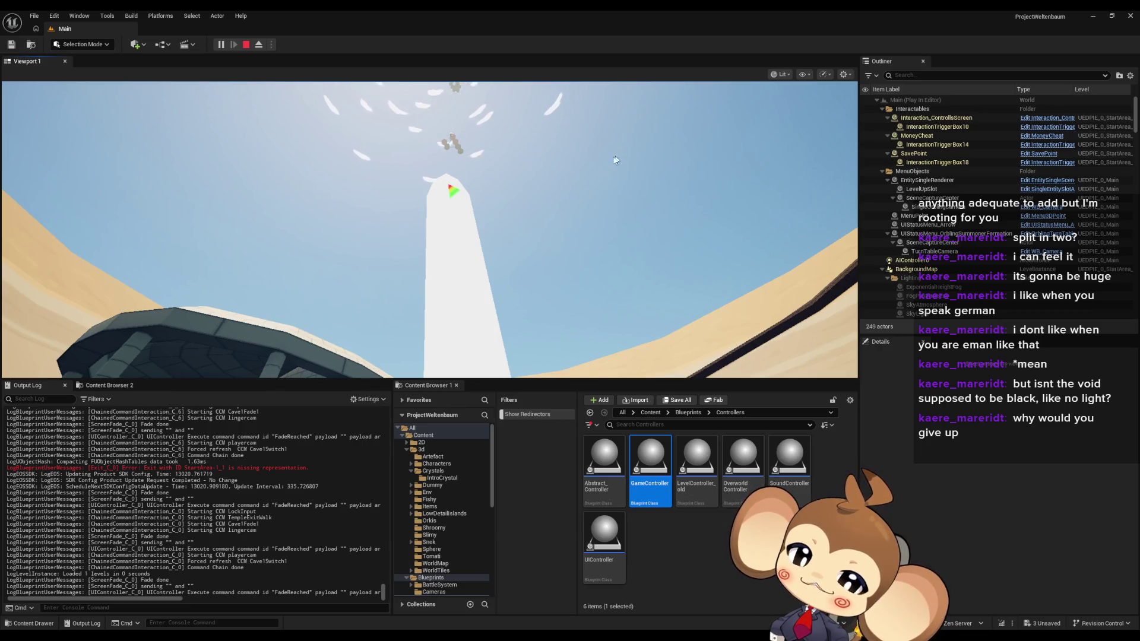
Step: Pitch the game camera up past the white tower into the sky of circling shards
click(633, 93)
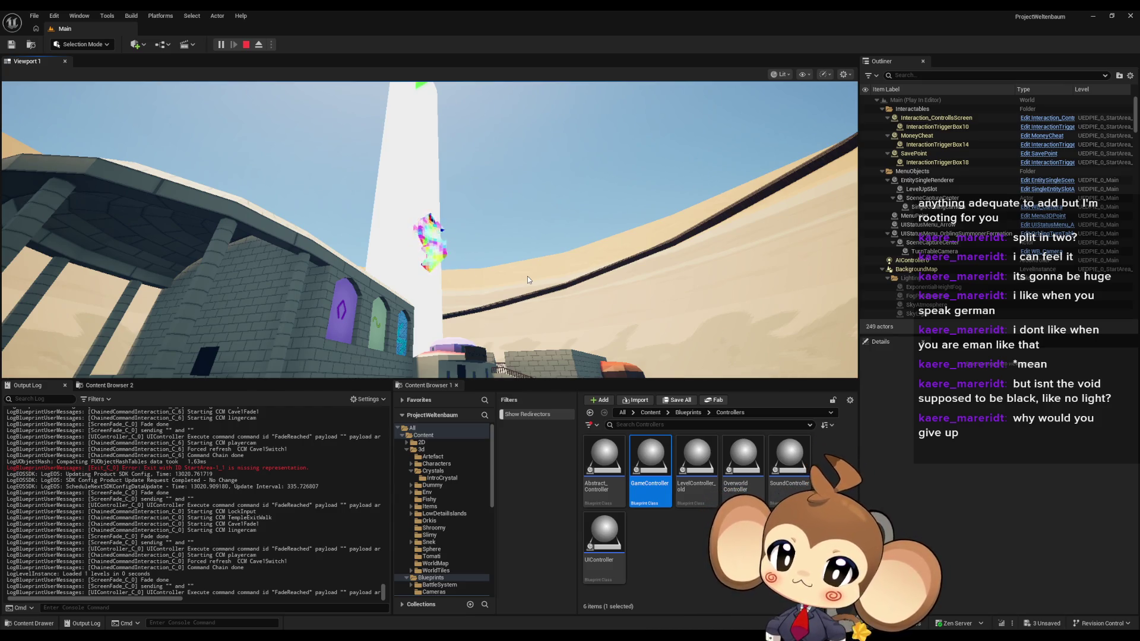
mouse_move(527, 276)
mouse_down()
mouse_move(547, 85)
mouse_move(525, 208)
mouse_up()
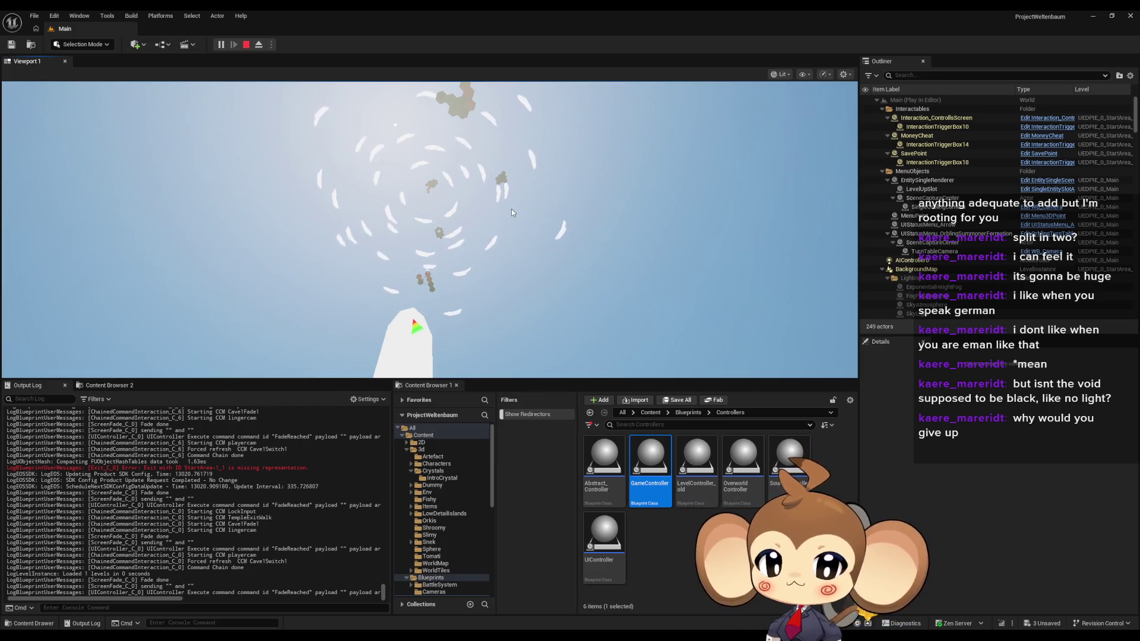
Step: Free the mouse with Shift+F1, refocus the game view, and jump the character up the tower
click(556, 186)
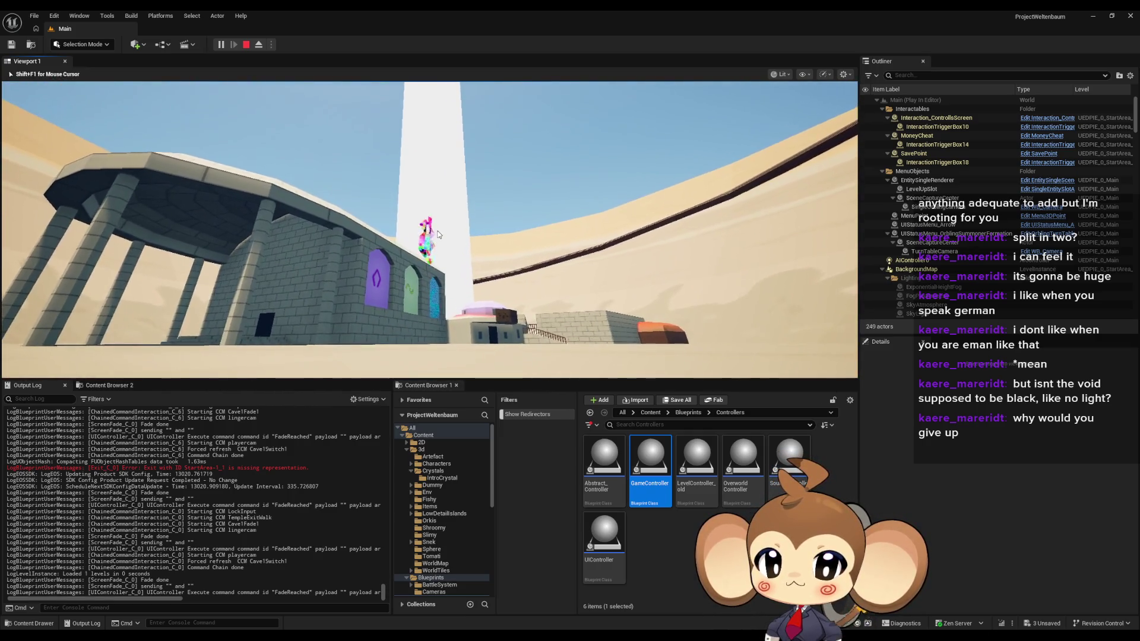
key(shift+F1)
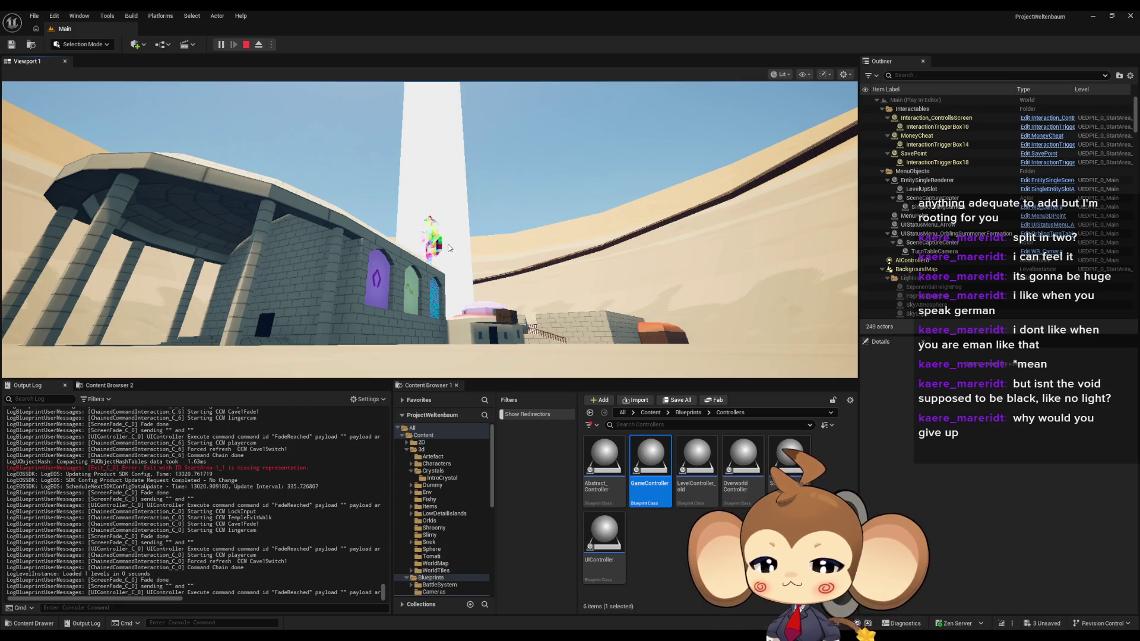
click(529, 316)
key(space)
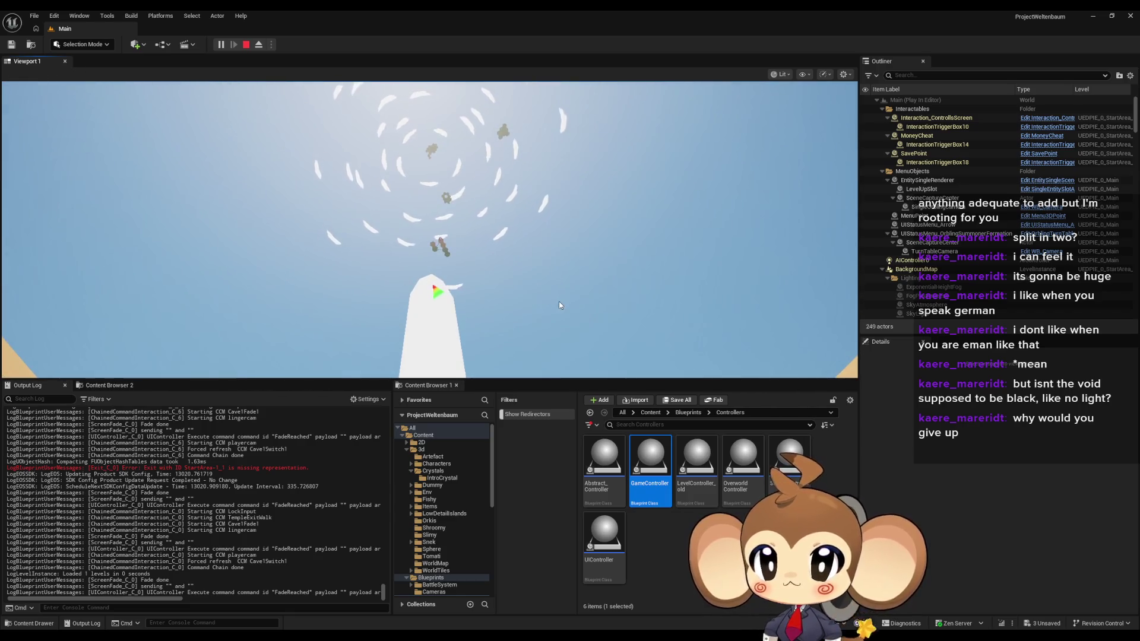
Step: Eject from the game into a free editor camera and raise its flying speed
click(259, 45)
scroll(430, 230, up, 5)
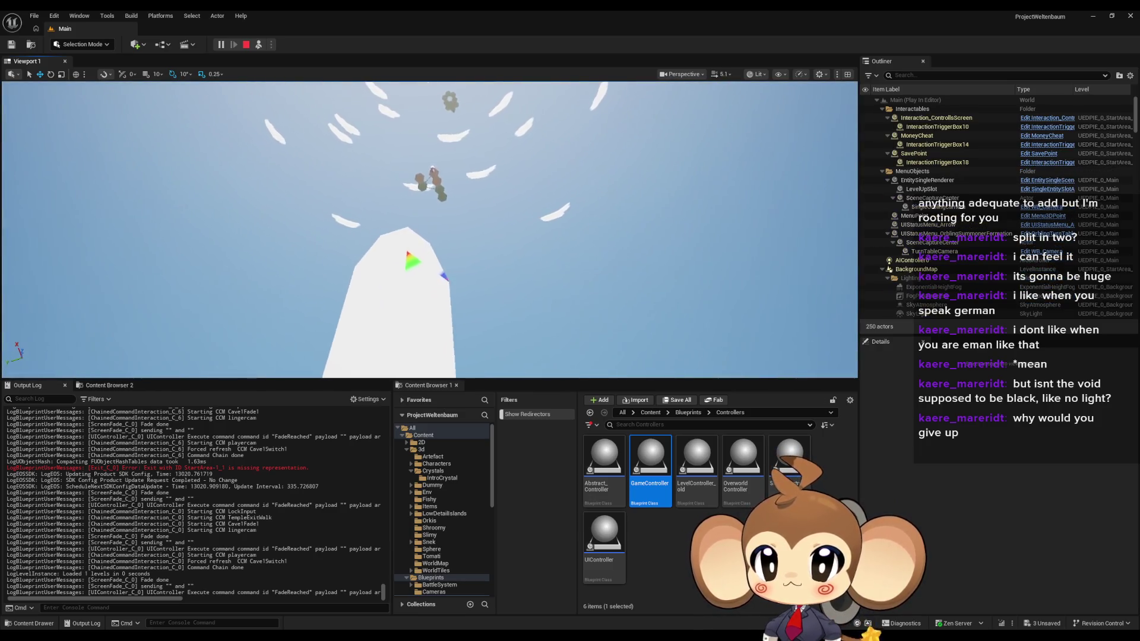
scroll(429, 230, up, 2)
scroll(448, 159, up, 5)
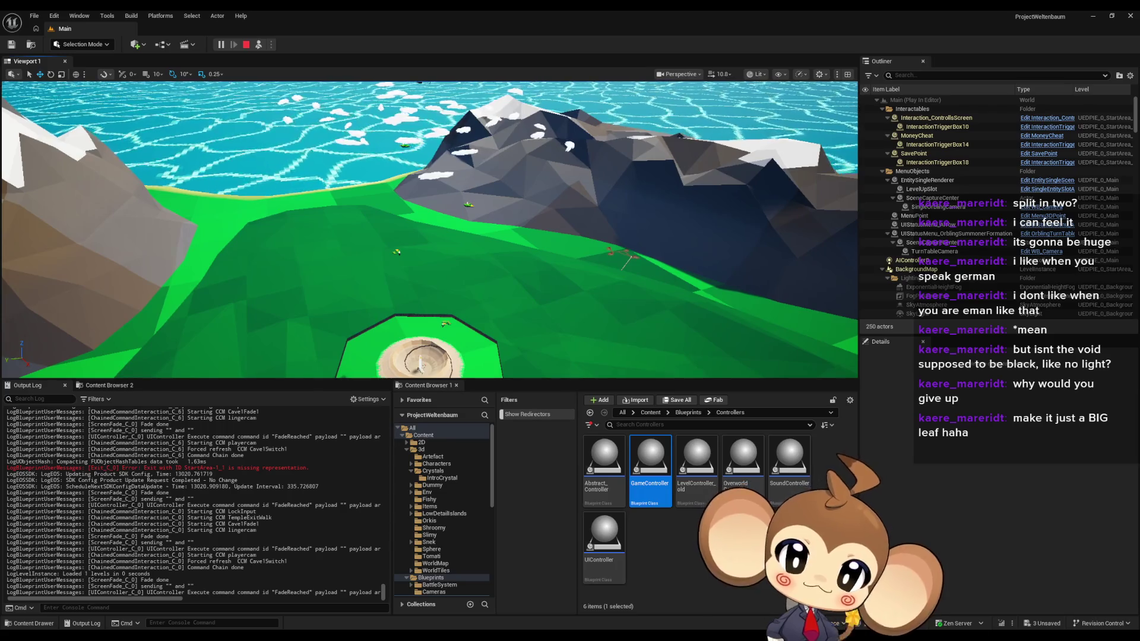
scroll(430, 230, up, 3)
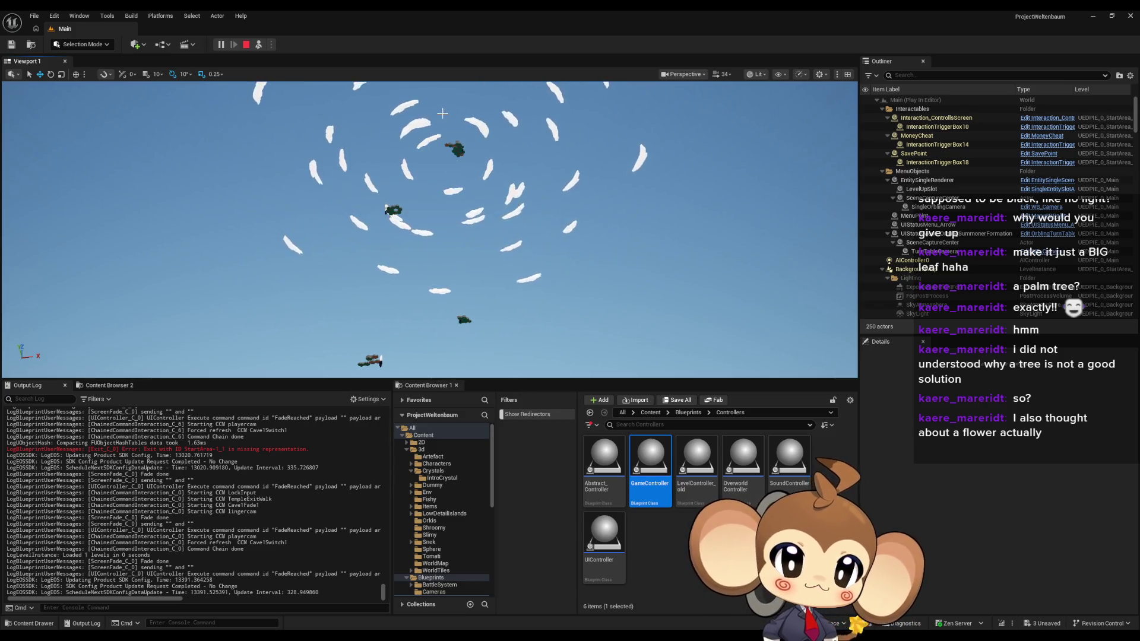
Step: Expand the play view to fill the whole window with F11, still aimed at the shard rings
key(F11)
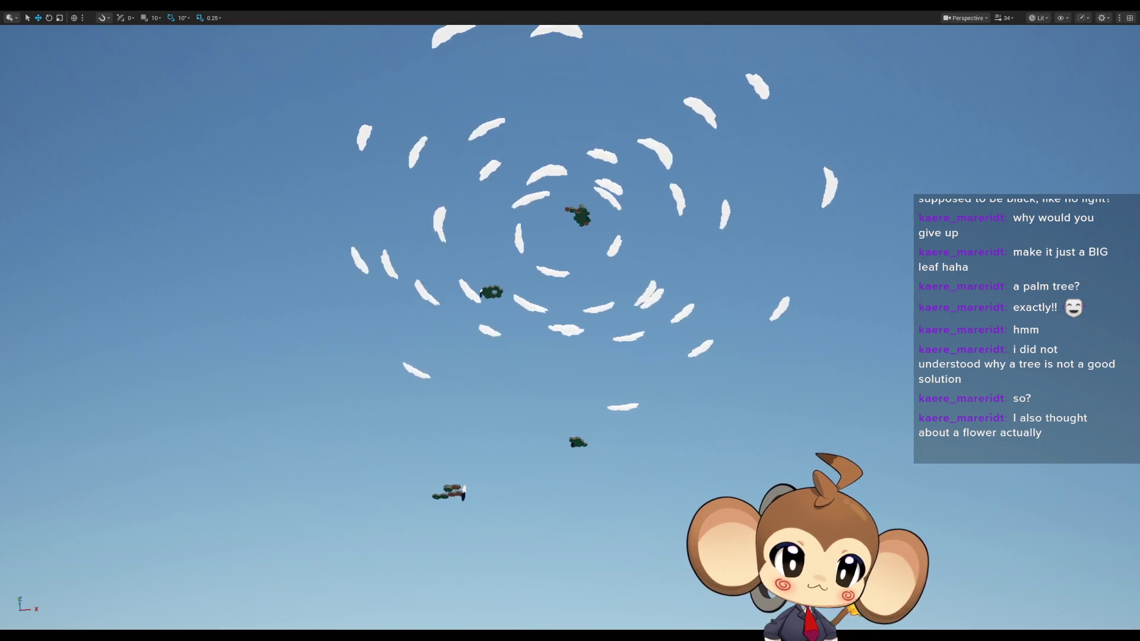
Step: Dismiss the sky sphere context menu and fly forward past the leaf ring to open sky and sea
right_click(561, 172)
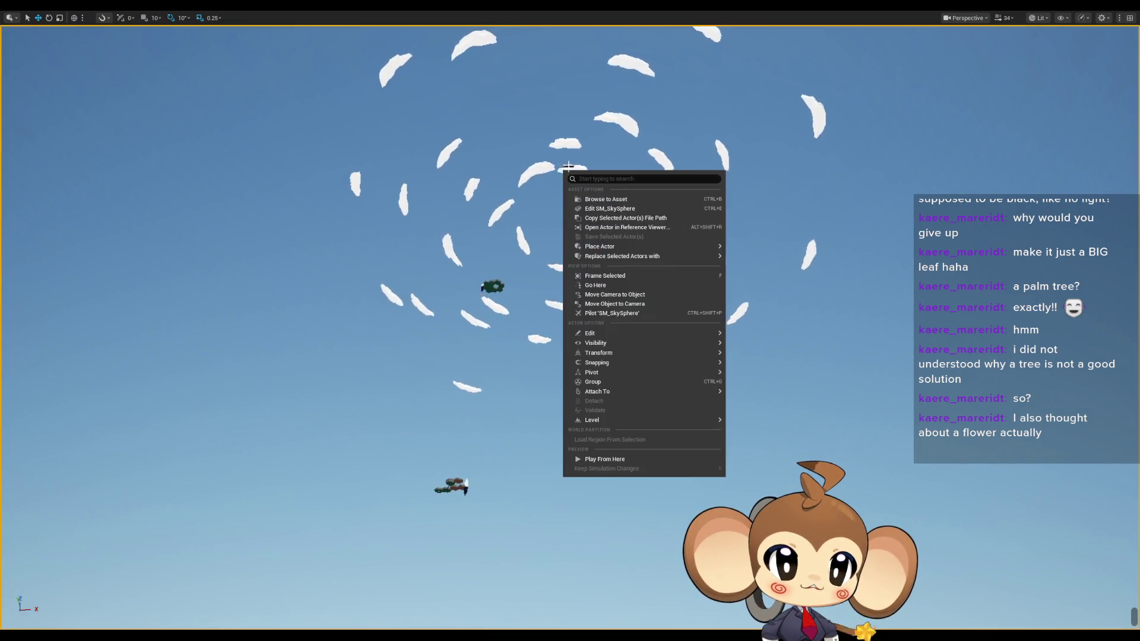
key(Escape)
scroll(570, 320, up, 10)
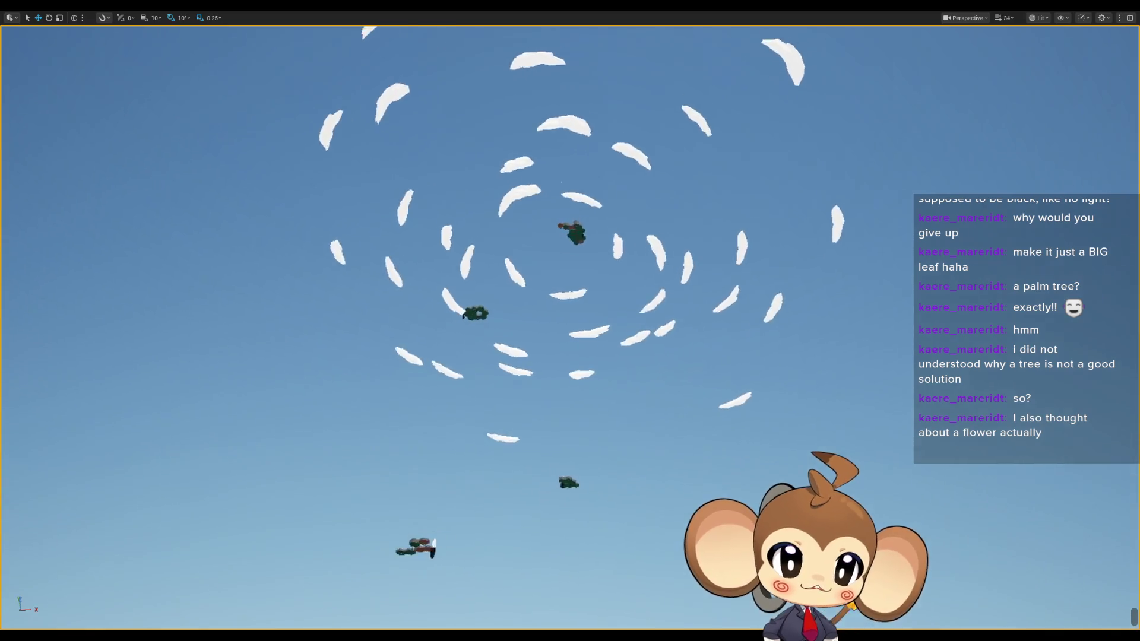
scroll(570, 321, up, 10)
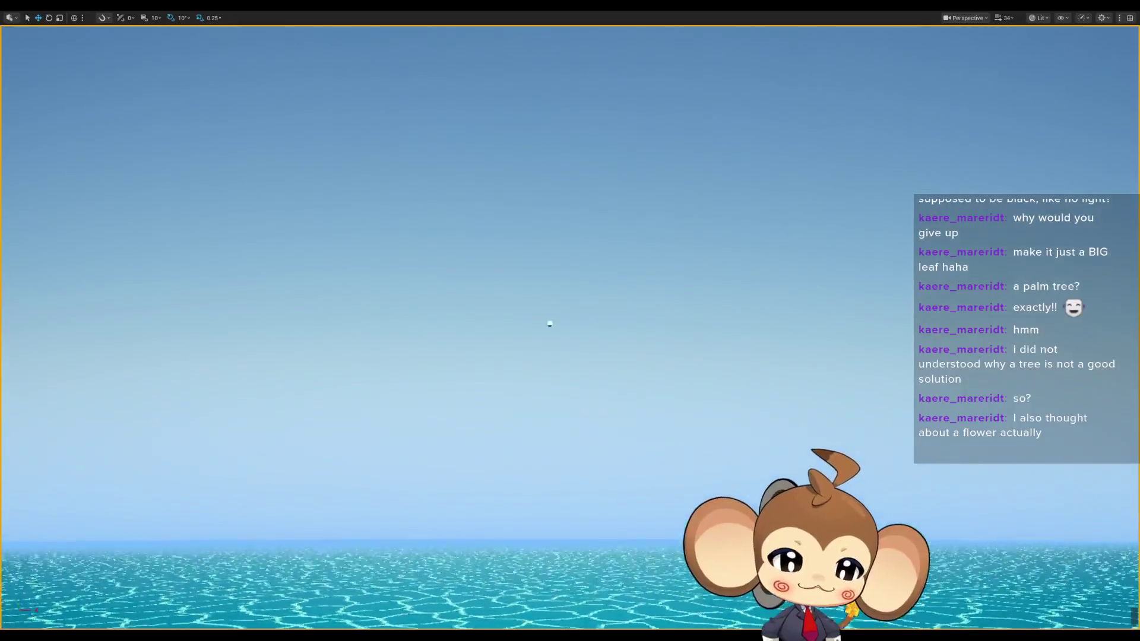
Step: Tilt up and fly toward the small white cube above the ocean, then turn down toward the harbour
drag(570, 332, 570, 285)
scroll(570, 321, up, 5)
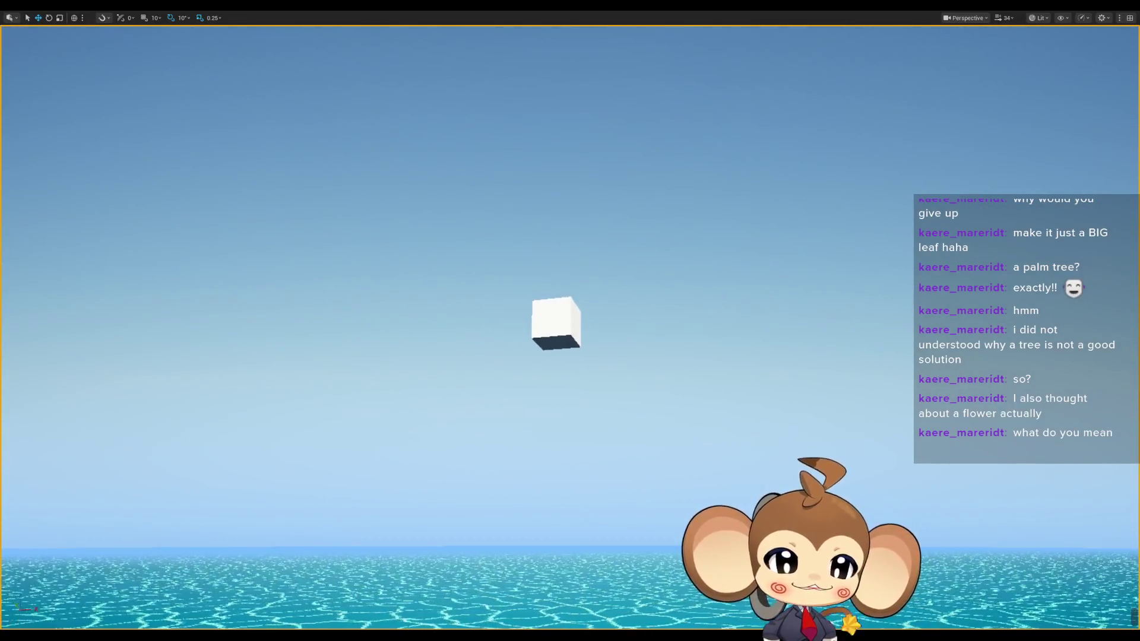
drag(572, 162, 568, 163)
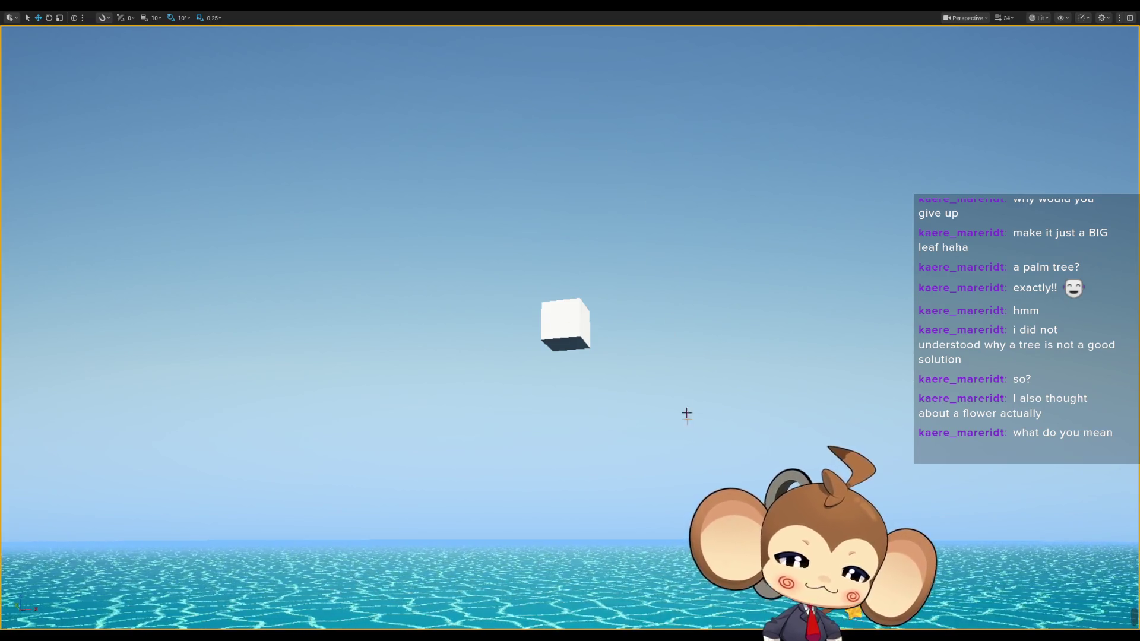
mouse_move(593, 505)
mouse_down()
mouse_move(593, 570)
mouse_move(595, 522)
mouse_up()
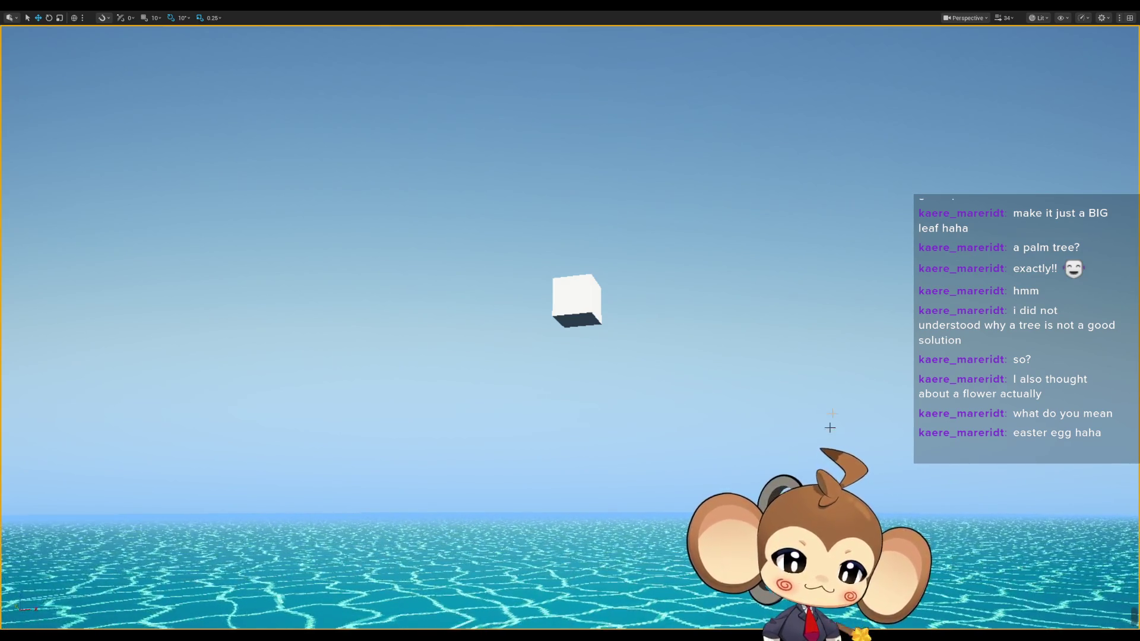
drag(777, 414, 776, 413)
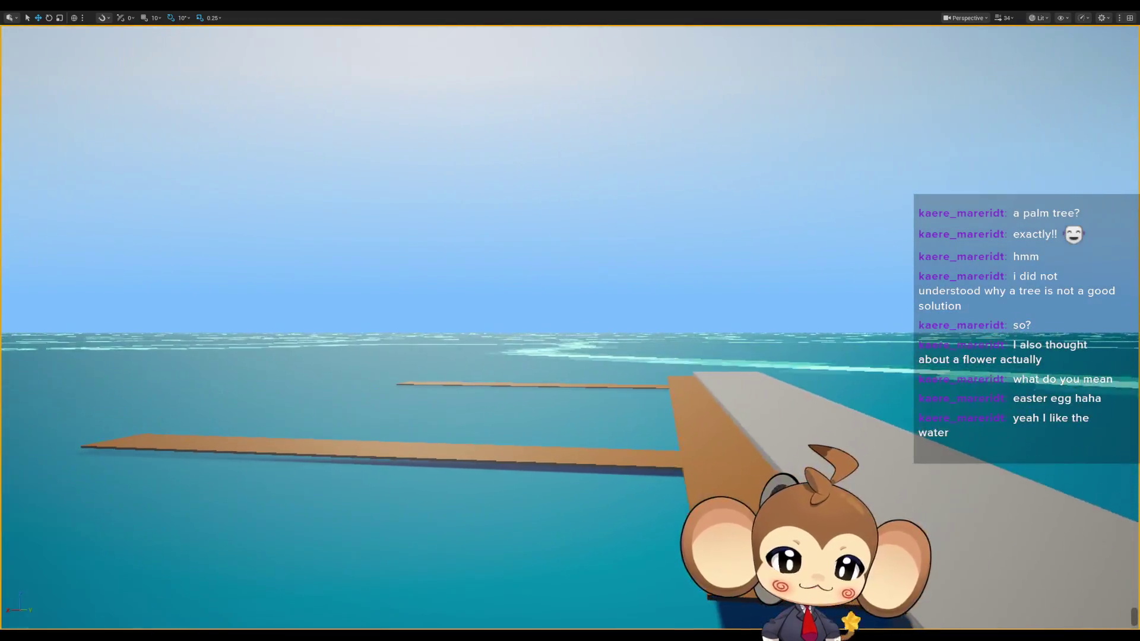
Step: Fly over the ocean and pier, swoop into the crater by the obelisk, then pull back wide
drag(550, 329, 550, 329)
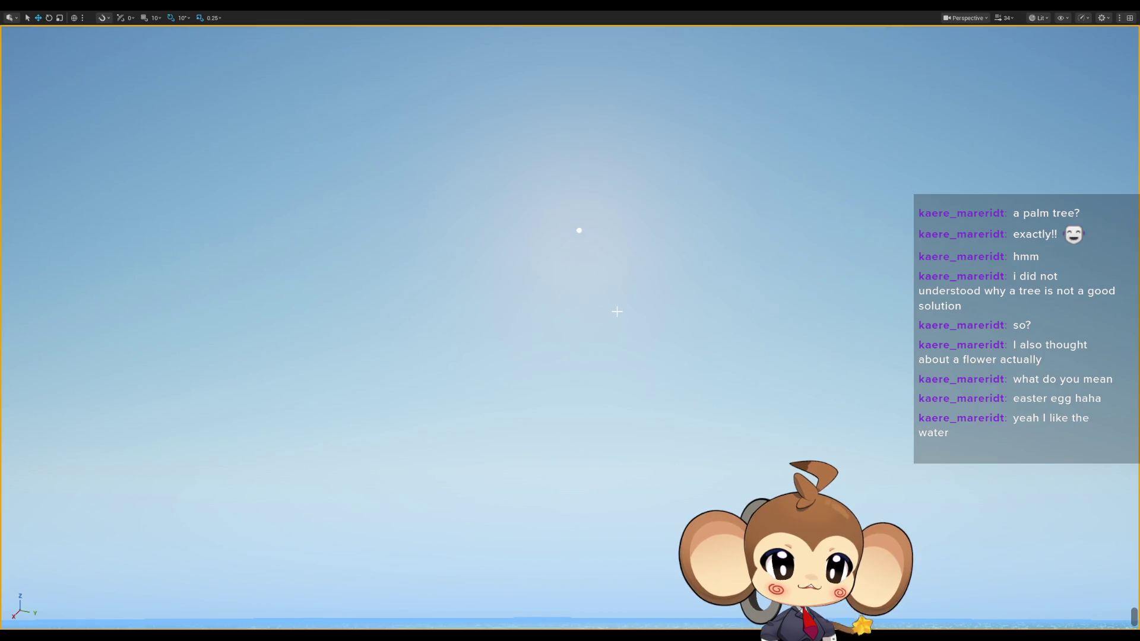
drag(617, 311, 617, 311)
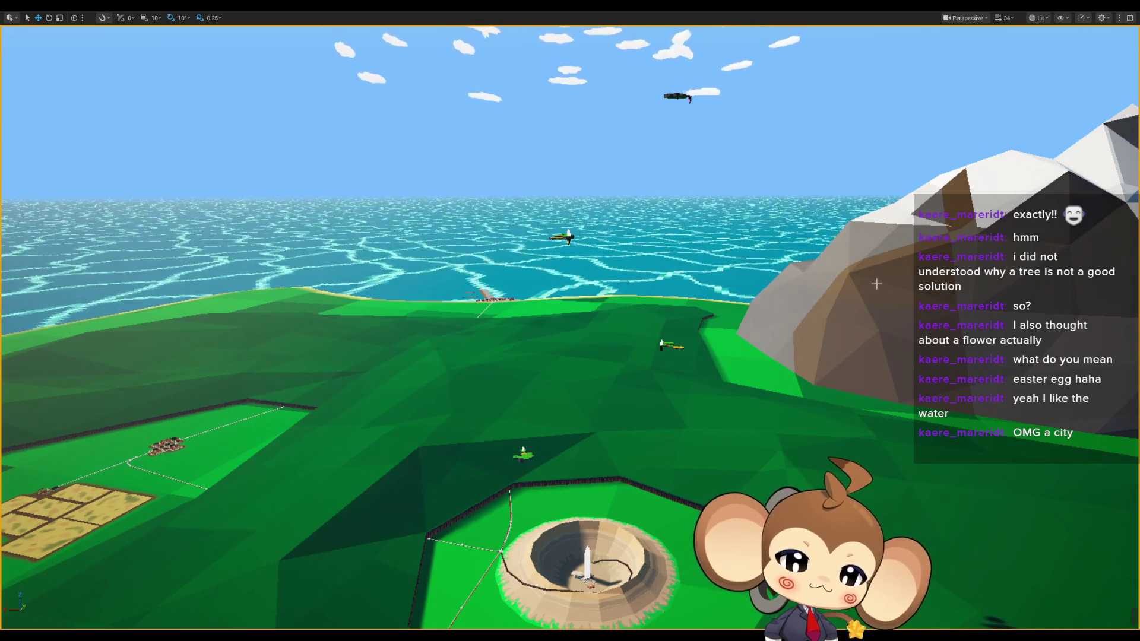
drag(877, 284, 903, 283)
drag(693, 385, 693, 385)
drag(573, 322, 573, 322)
drag(428, 397, 428, 396)
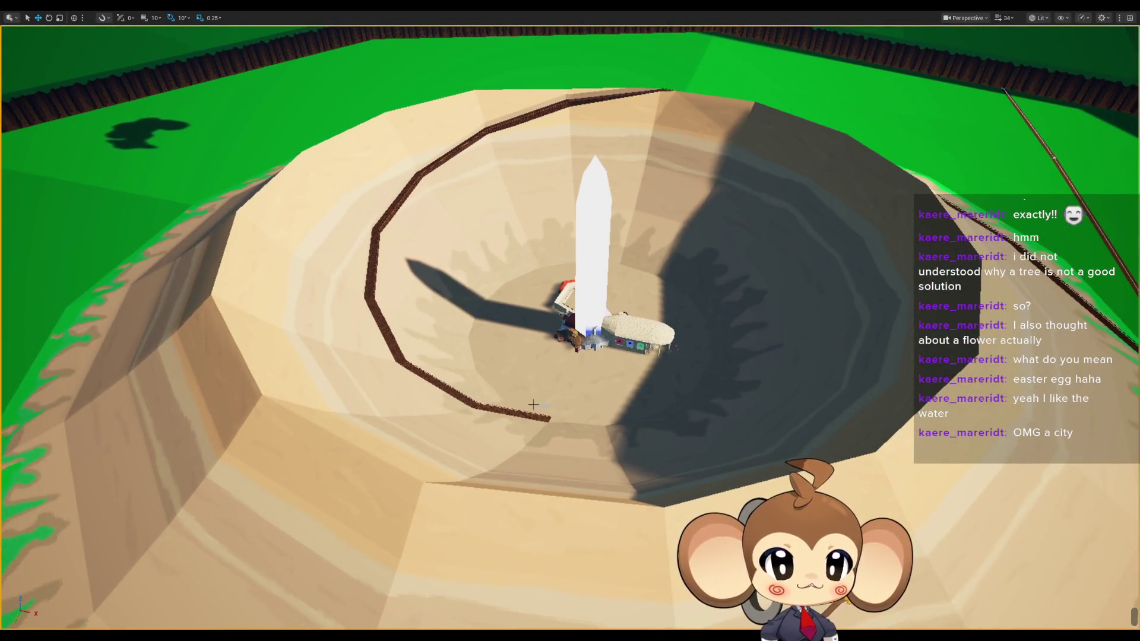
drag(533, 404, 533, 404)
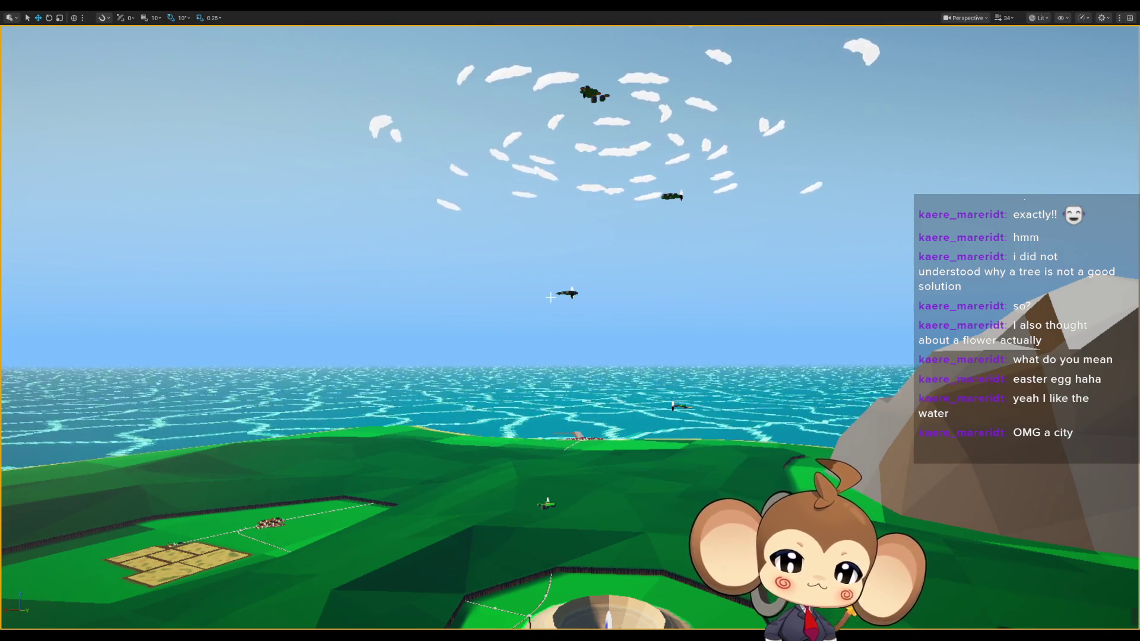
Step: Tilt down over the crater and fields, then swing toward the green shoreline and sea
drag(551, 296, 552, 332)
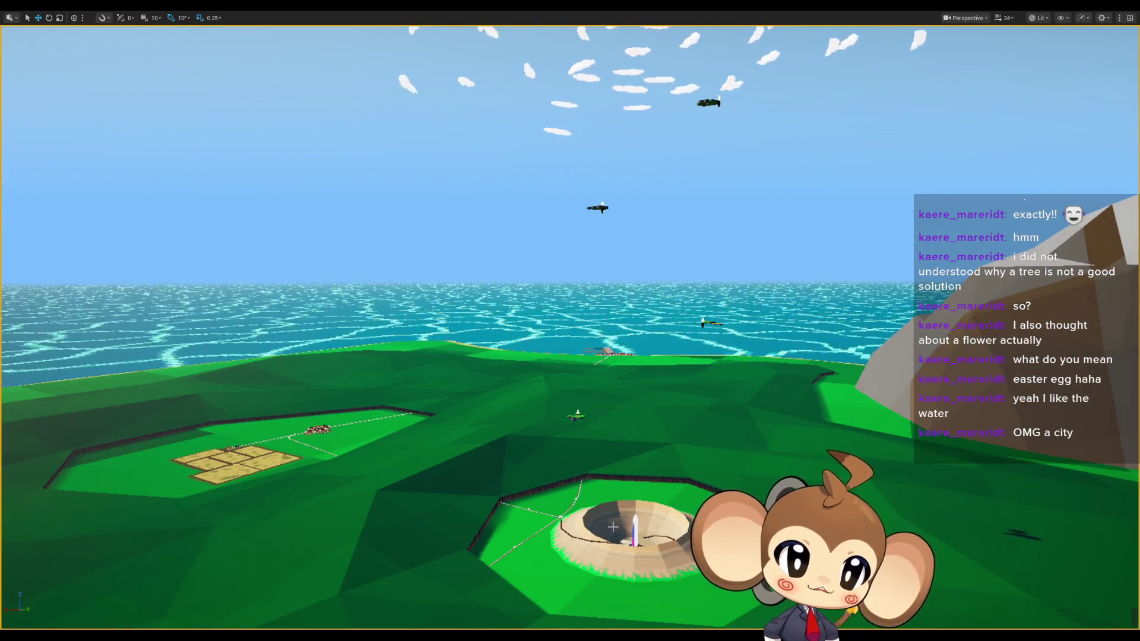
drag(613, 526, 638, 459)
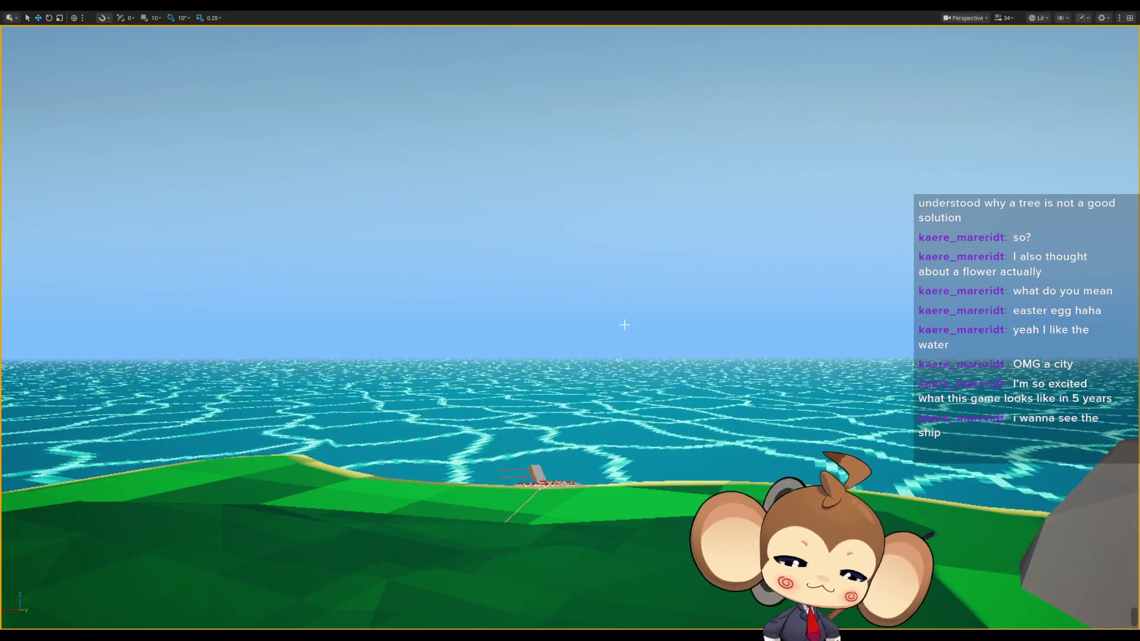
key(F11)
scroll(1007, 295, down, 5)
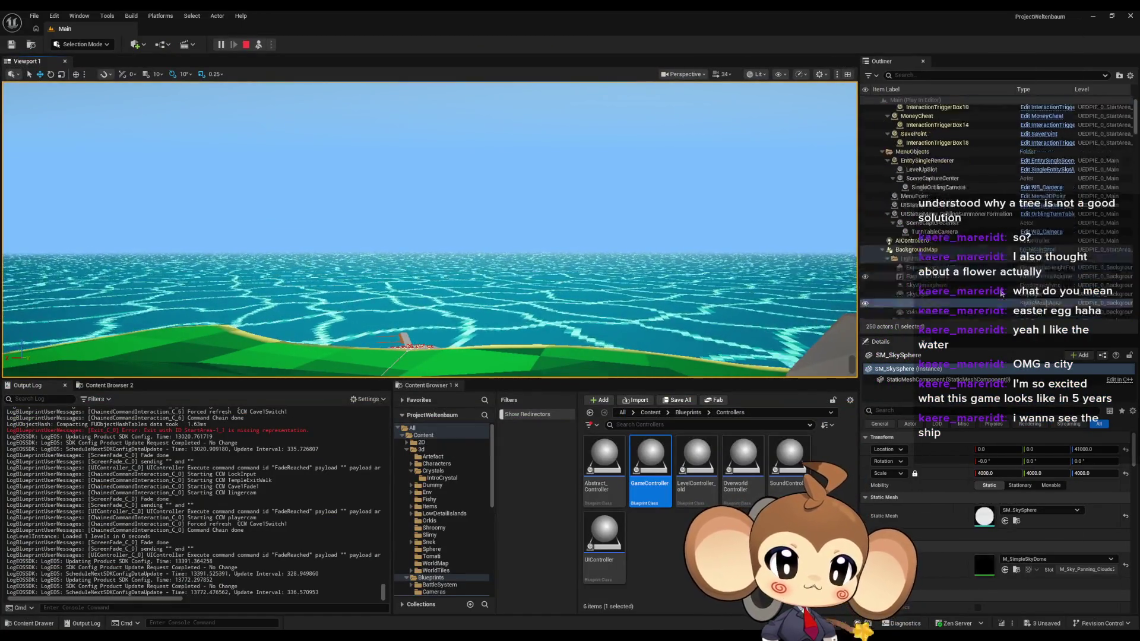
scroll(1007, 295, down, 2)
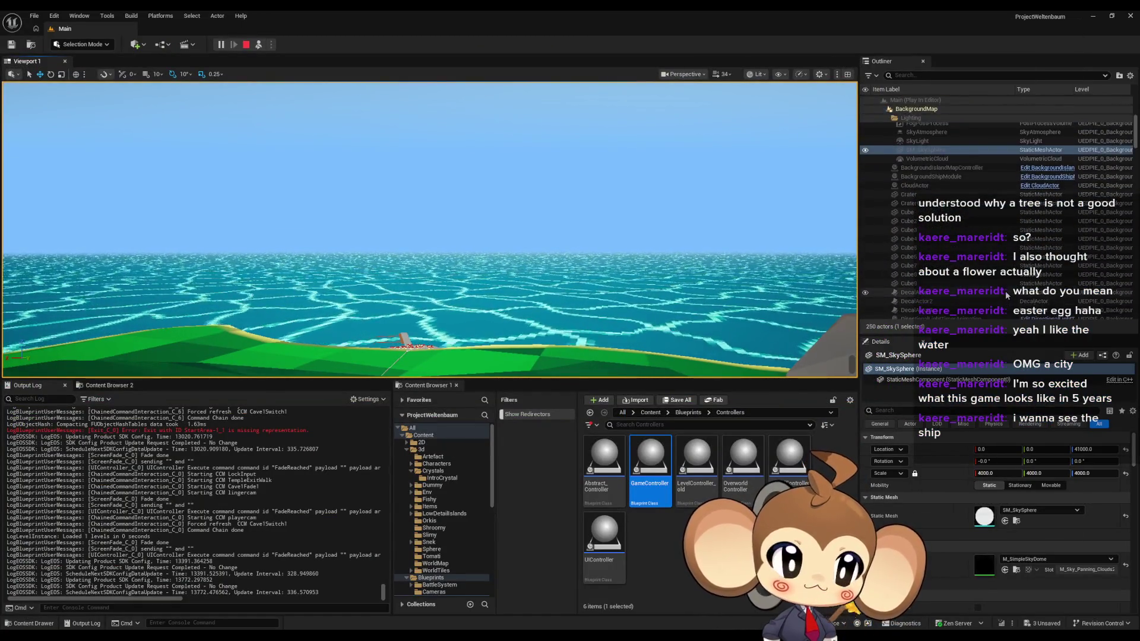
scroll(1007, 295, down, 3)
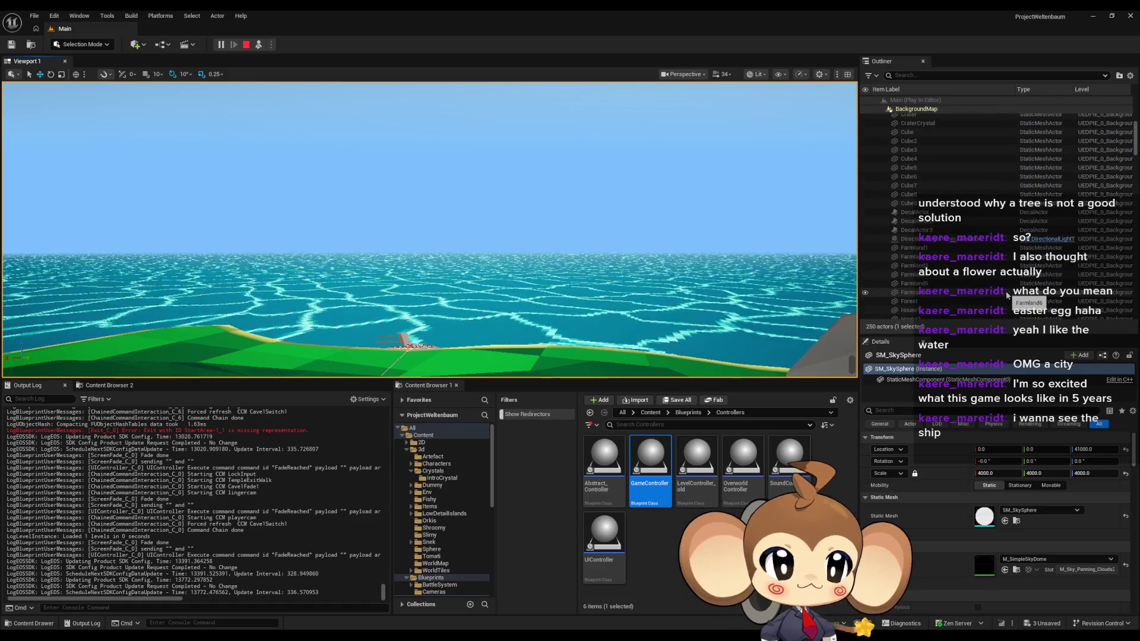
scroll(1006, 296, down, 2)
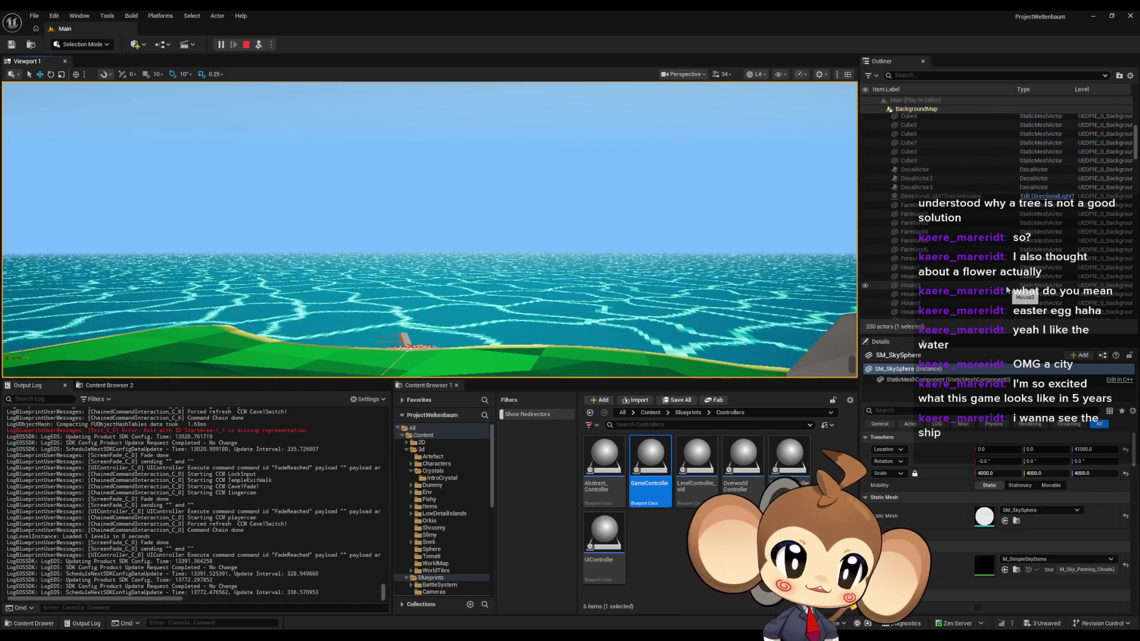
scroll(1006, 290, down, 3)
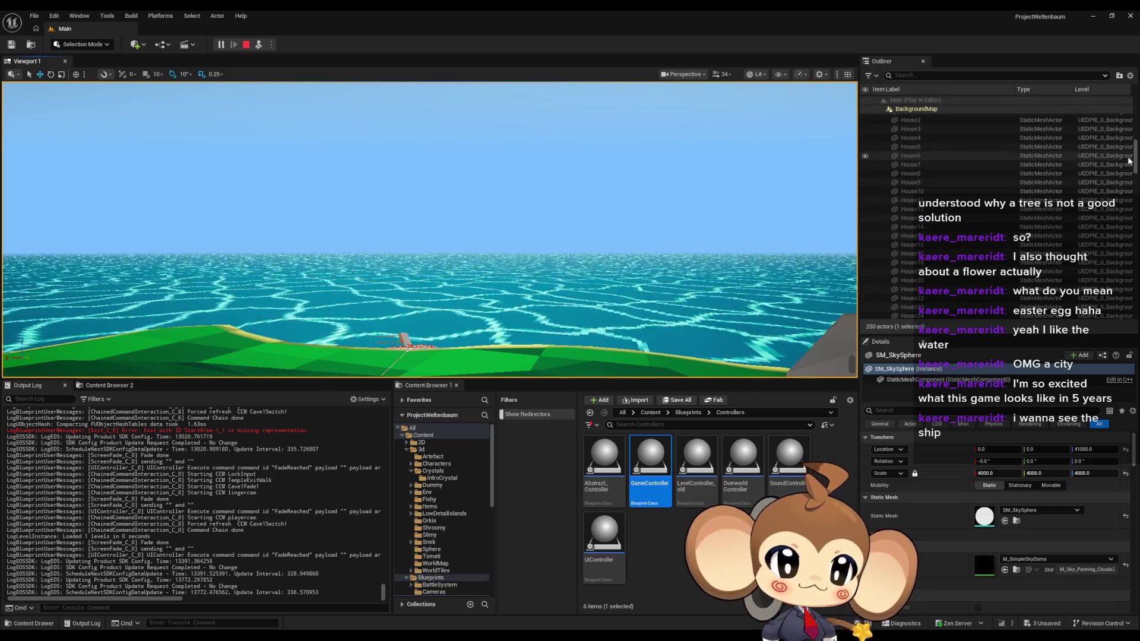
drag(1129, 160, 1129, 285)
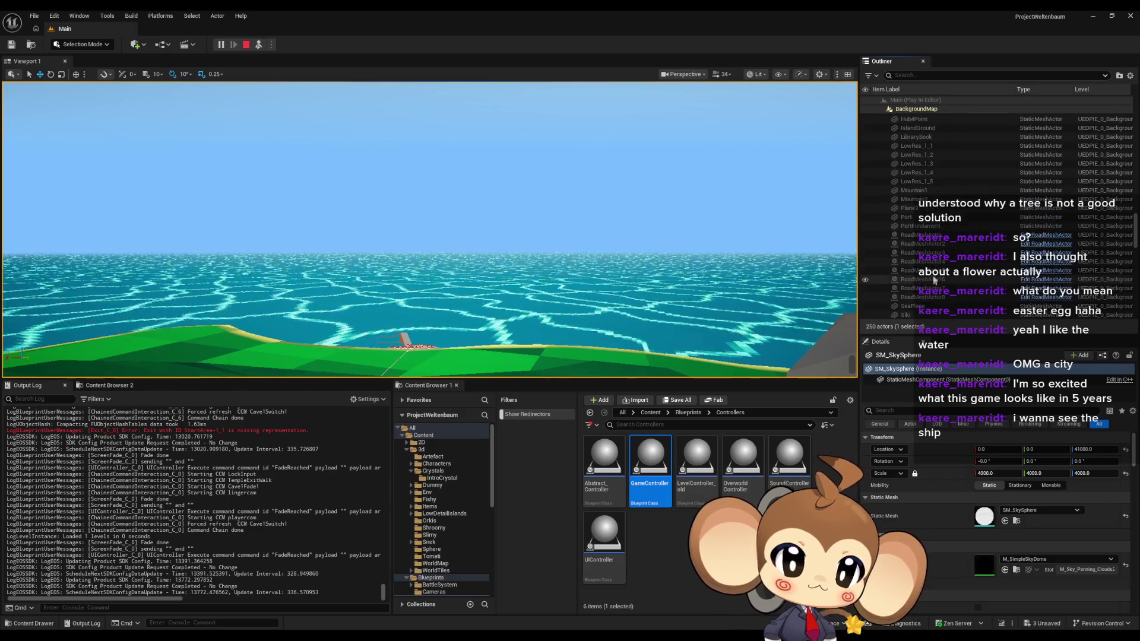
scroll(921, 226, up, 5)
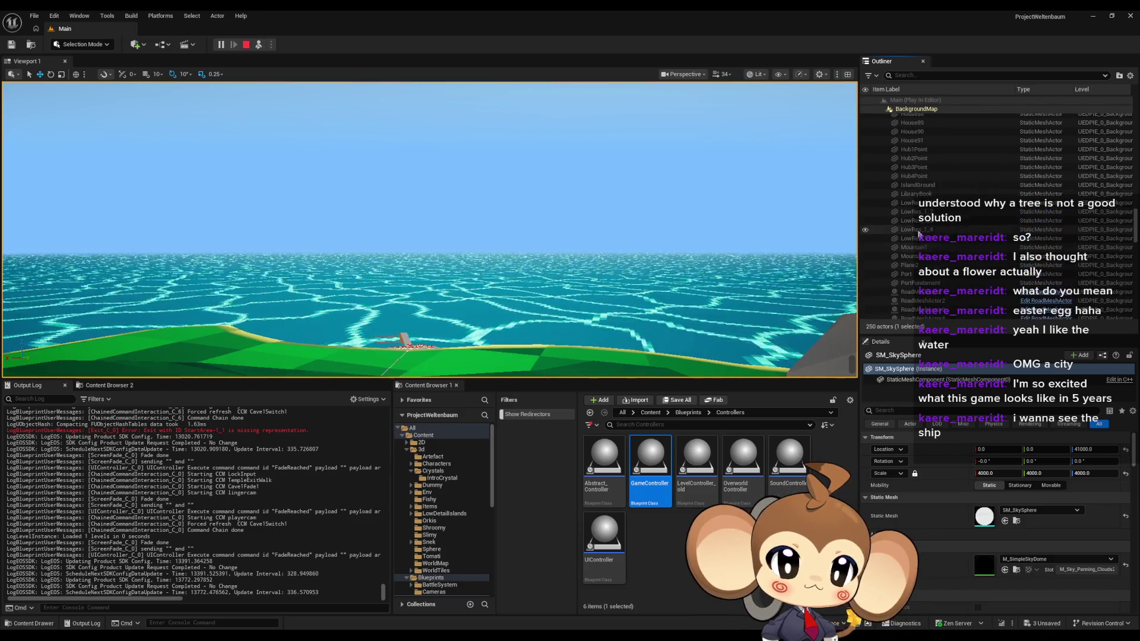
scroll(927, 226, up, 15)
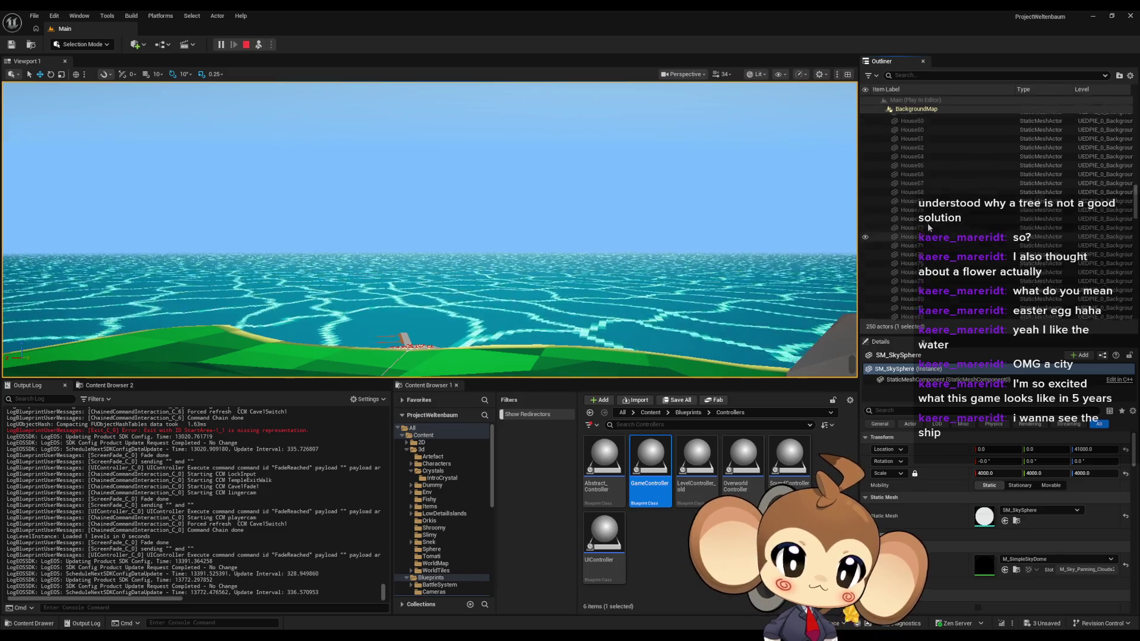
scroll(949, 233, up, 15)
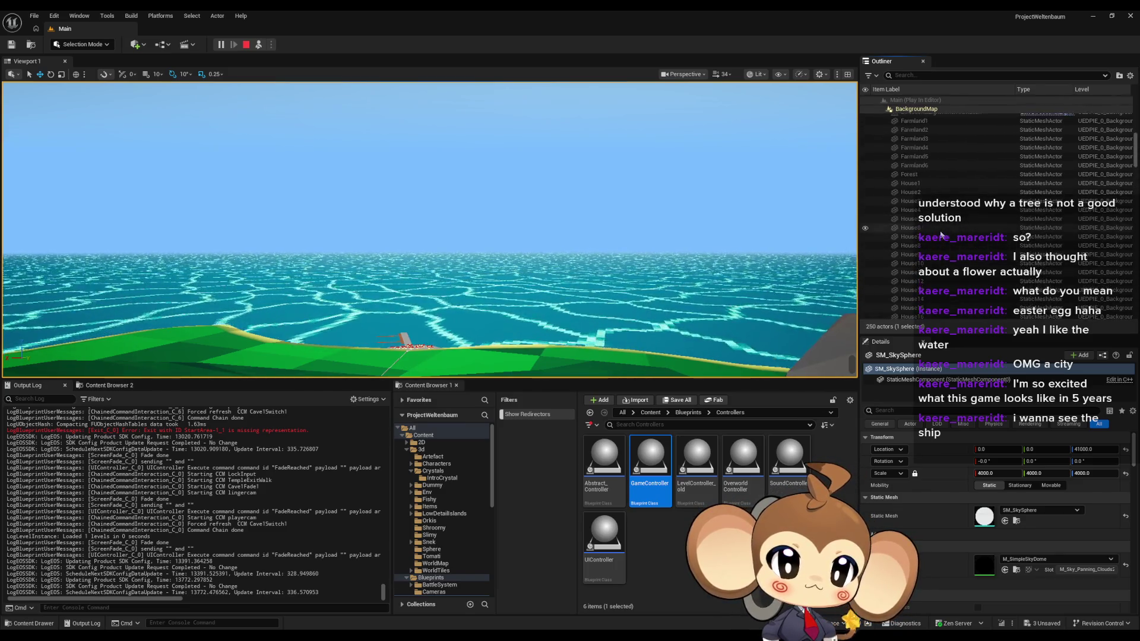
scroll(922, 250, up, 1)
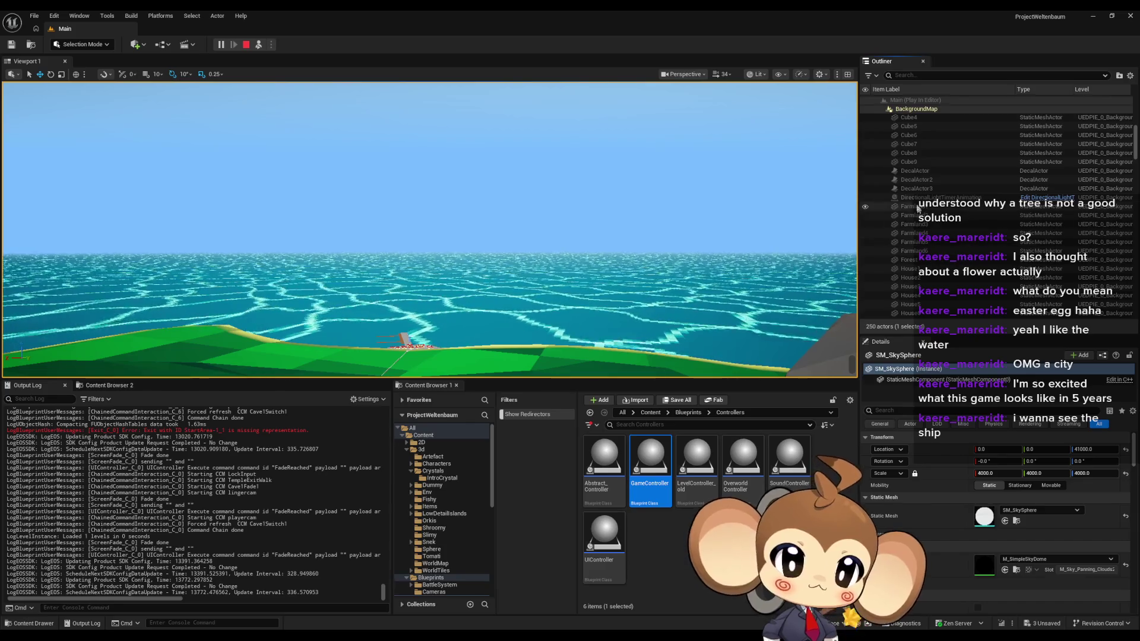
scroll(946, 205, up, 2)
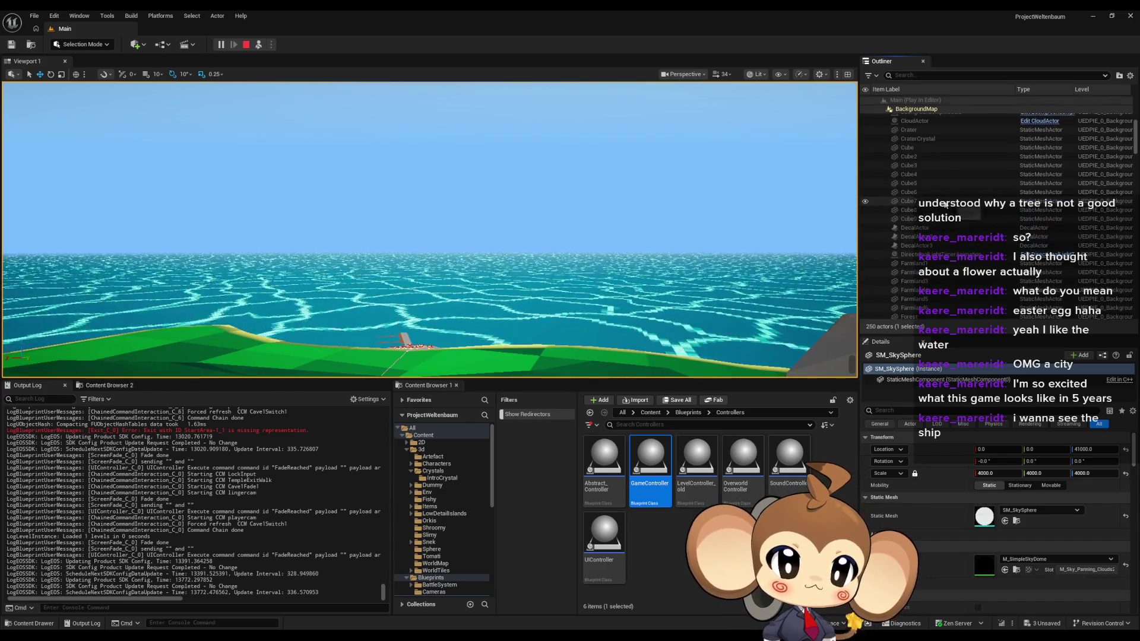
scroll(945, 209, up, 2)
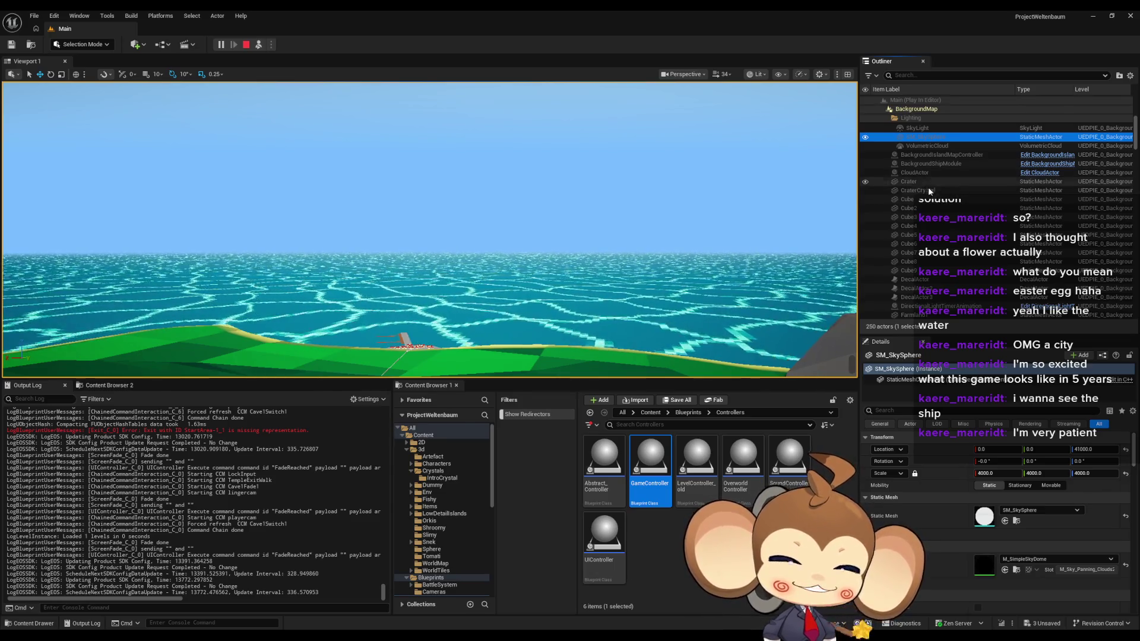
scroll(962, 199, up, 1)
scroll(969, 202, up, 2)
scroll(964, 202, up, 1)
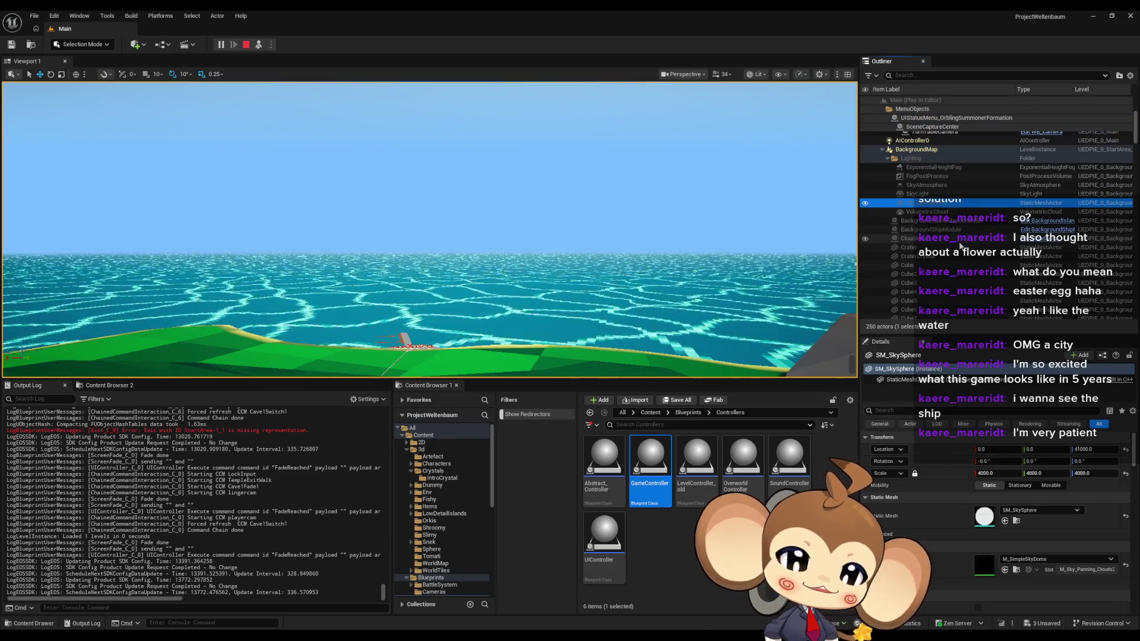
scroll(960, 245, down, 6)
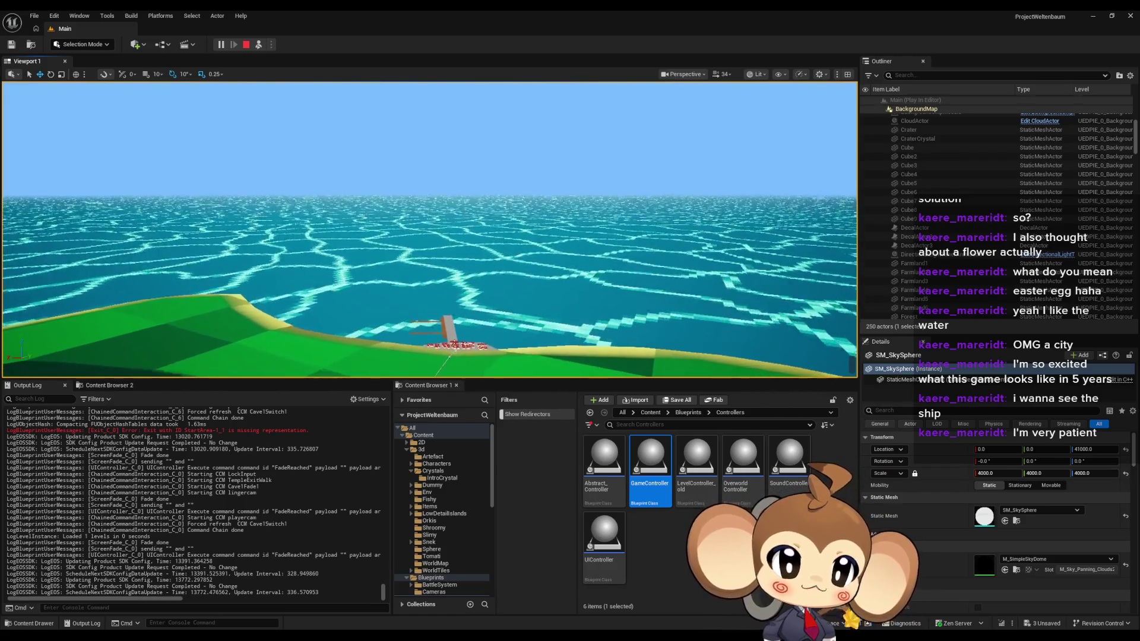
Step: Scroll up and down through the Outliner's list of level actors
scroll(1035, 206, up, 3)
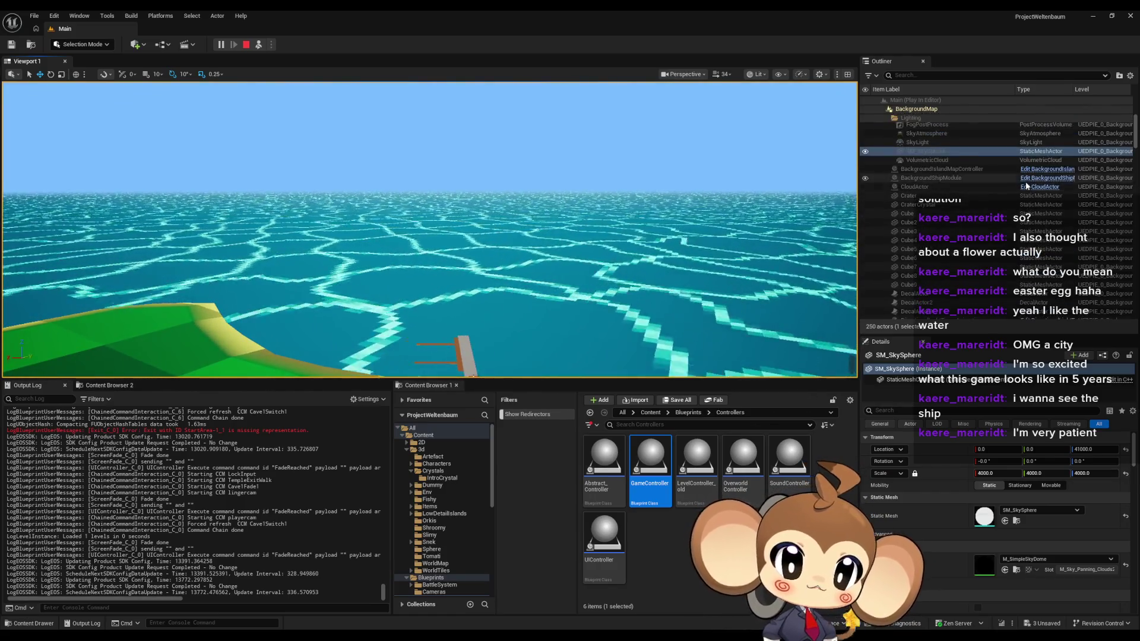
scroll(962, 184, up, 2)
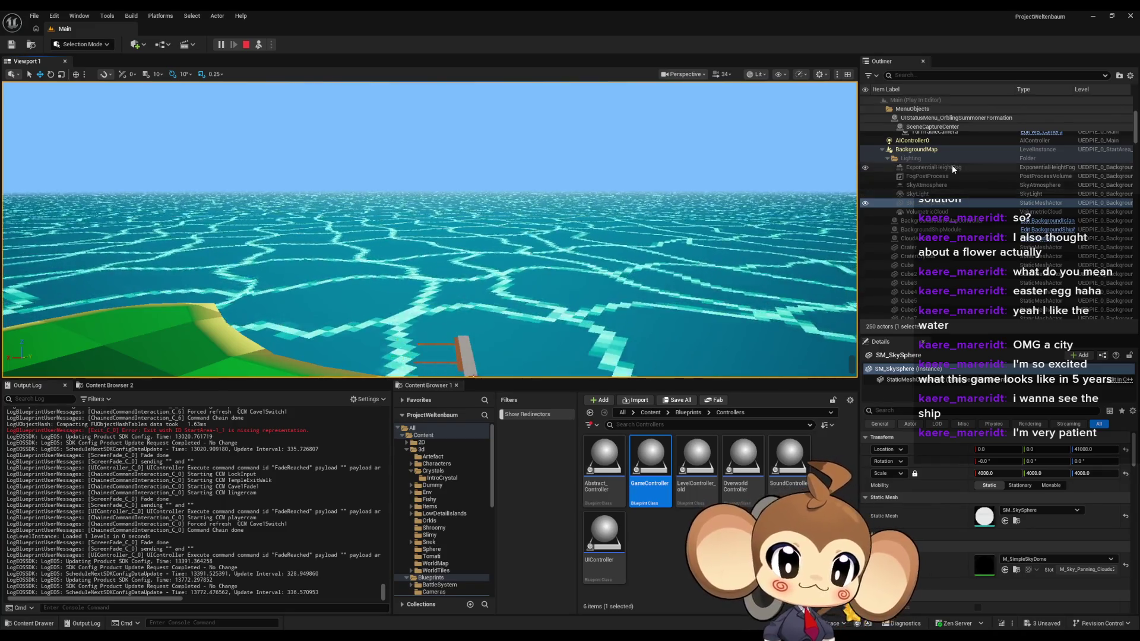
scroll(959, 181, up, 1)
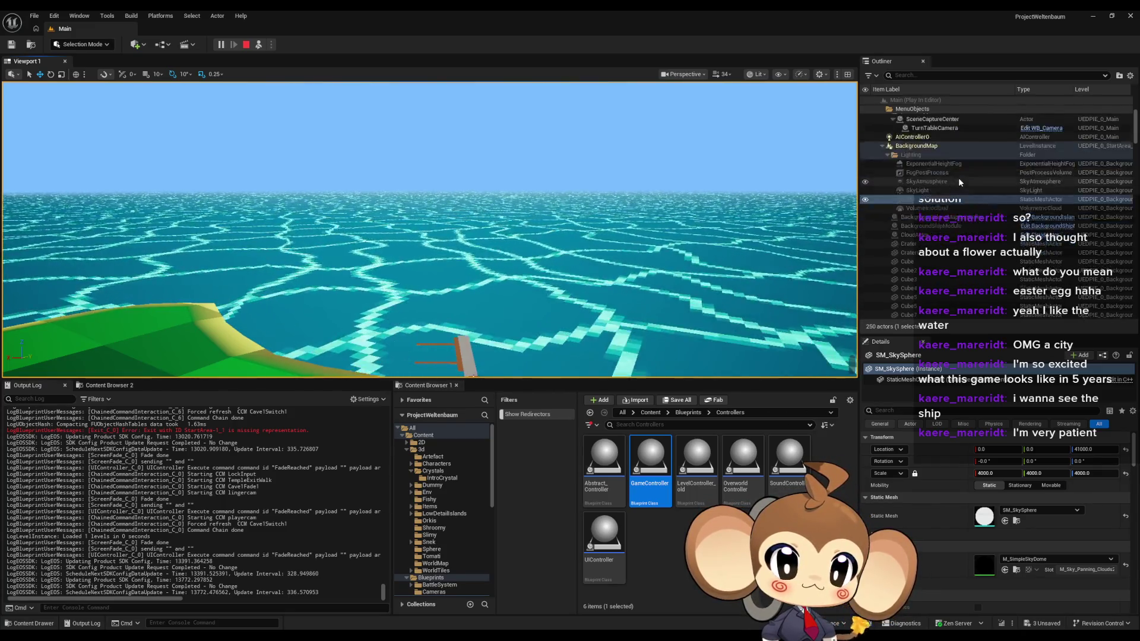
scroll(980, 185, down, 3)
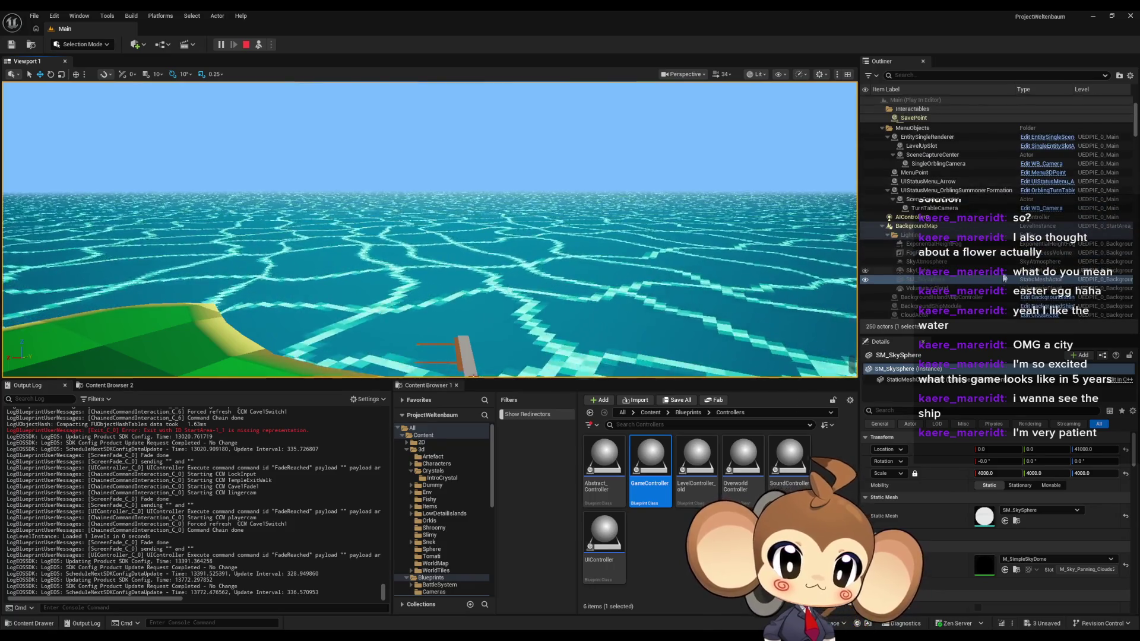
scroll(1006, 259, down, 4)
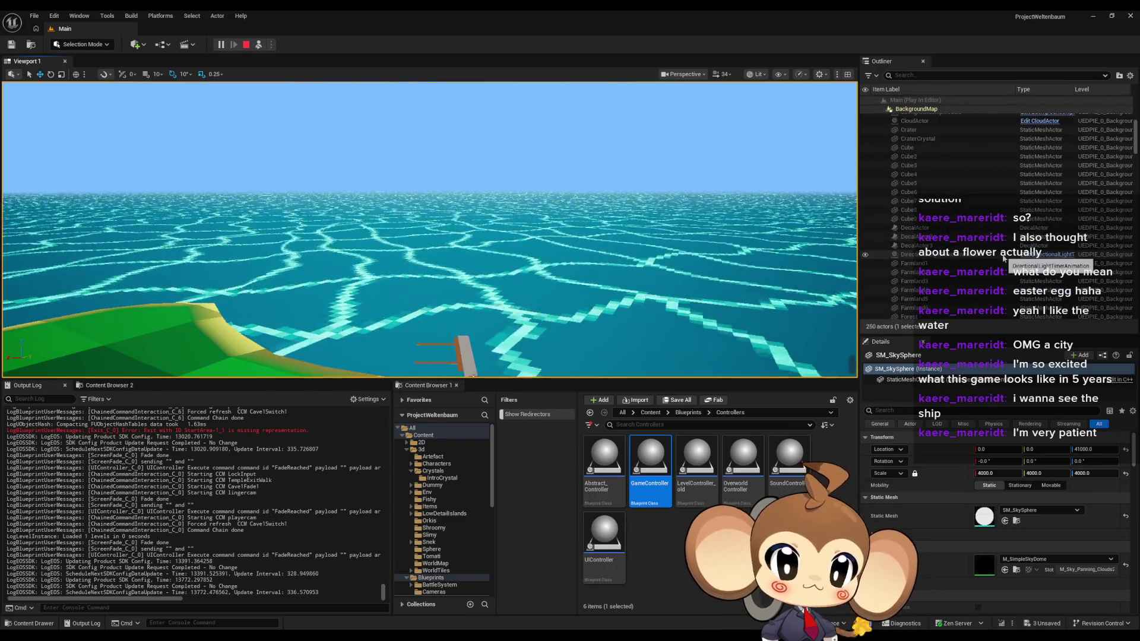
scroll(998, 257, down, 15)
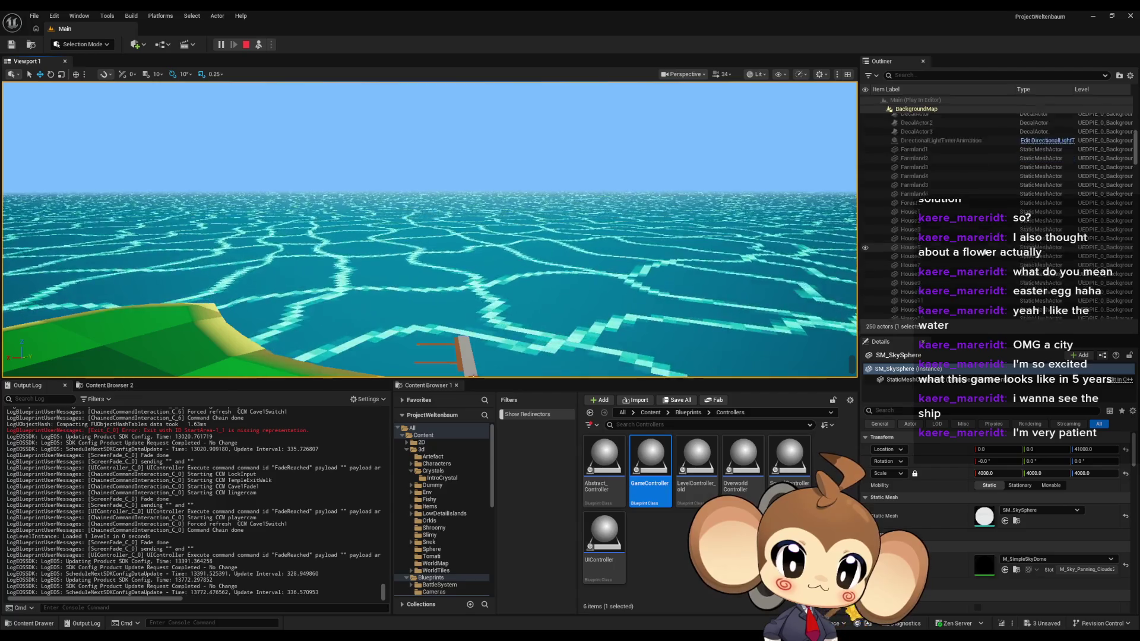
scroll(986, 253, down, 1)
scroll(987, 250, down, 20)
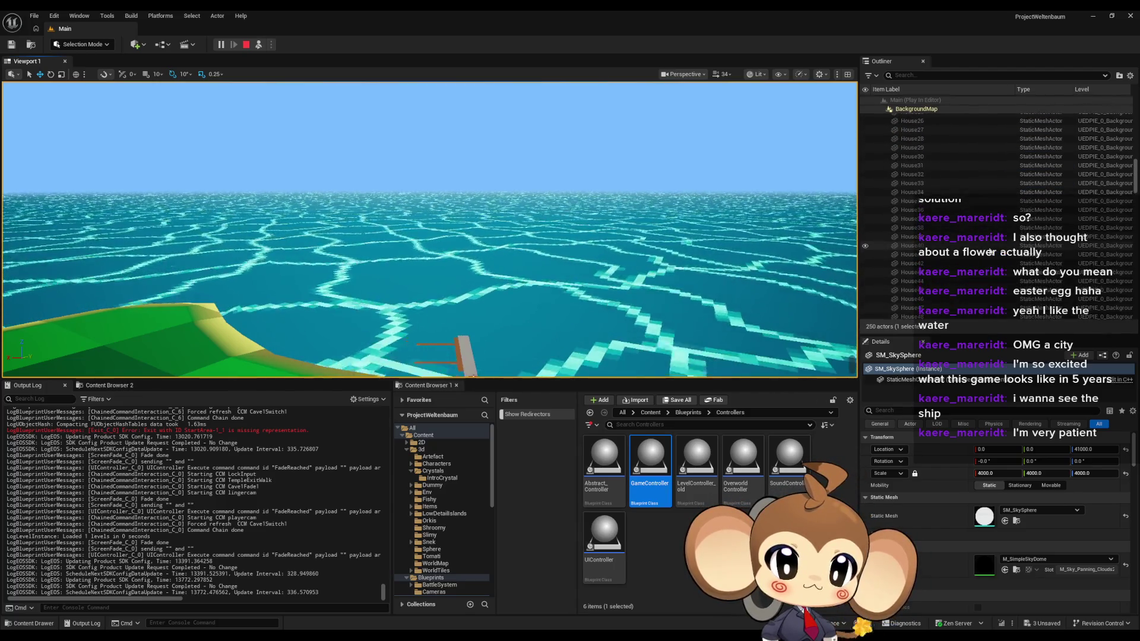
scroll(998, 249, down, 3)
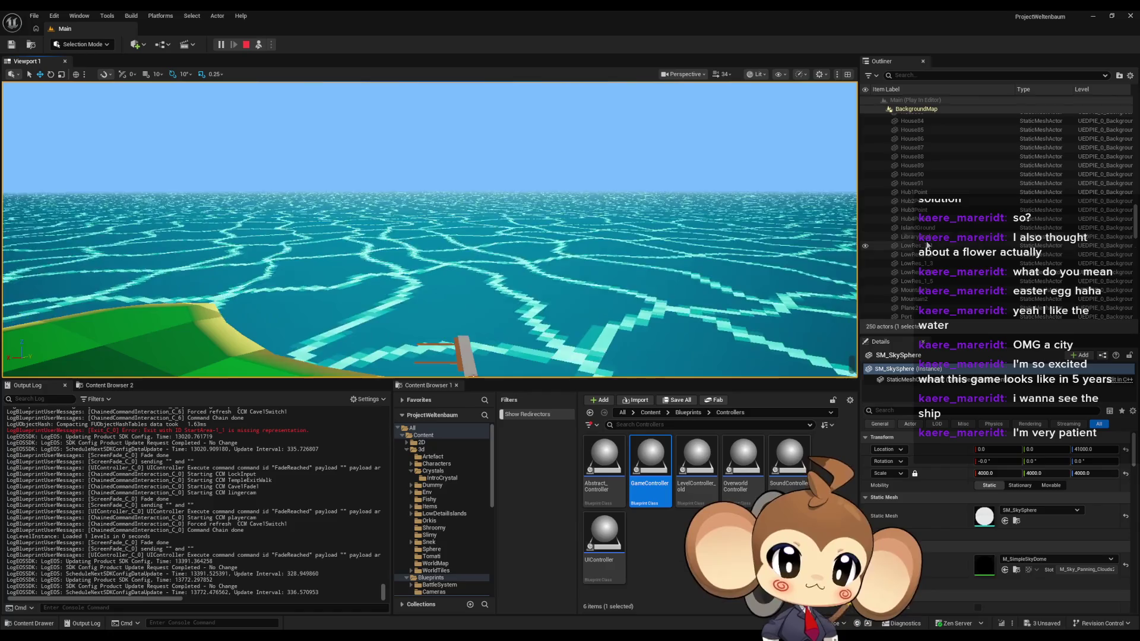
scroll(931, 244, down, 1)
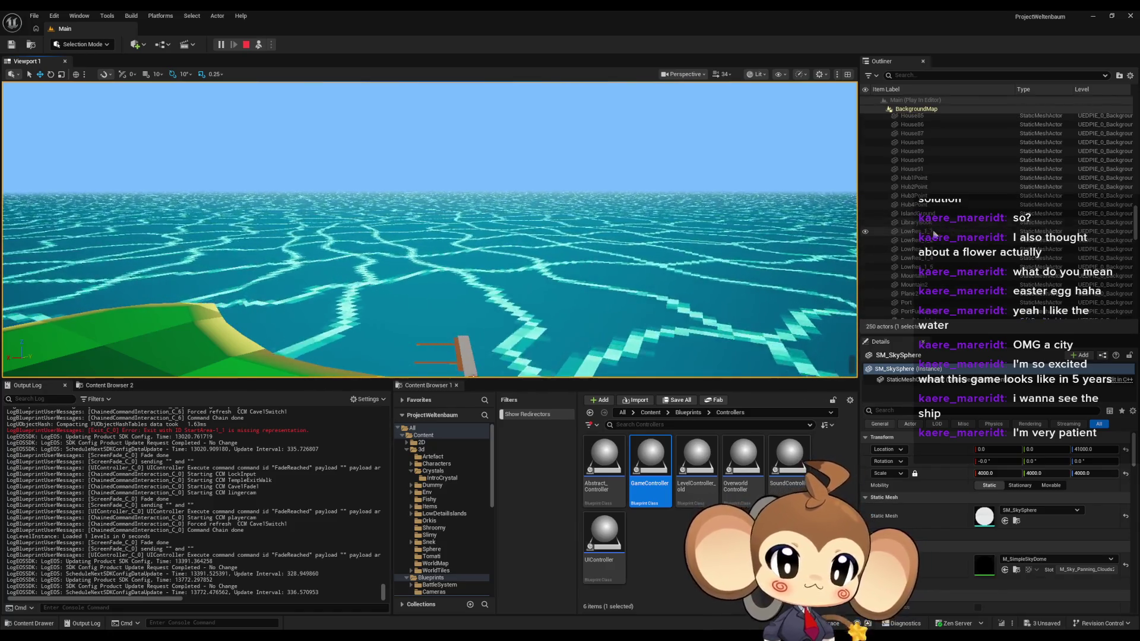
scroll(935, 235, down, 1)
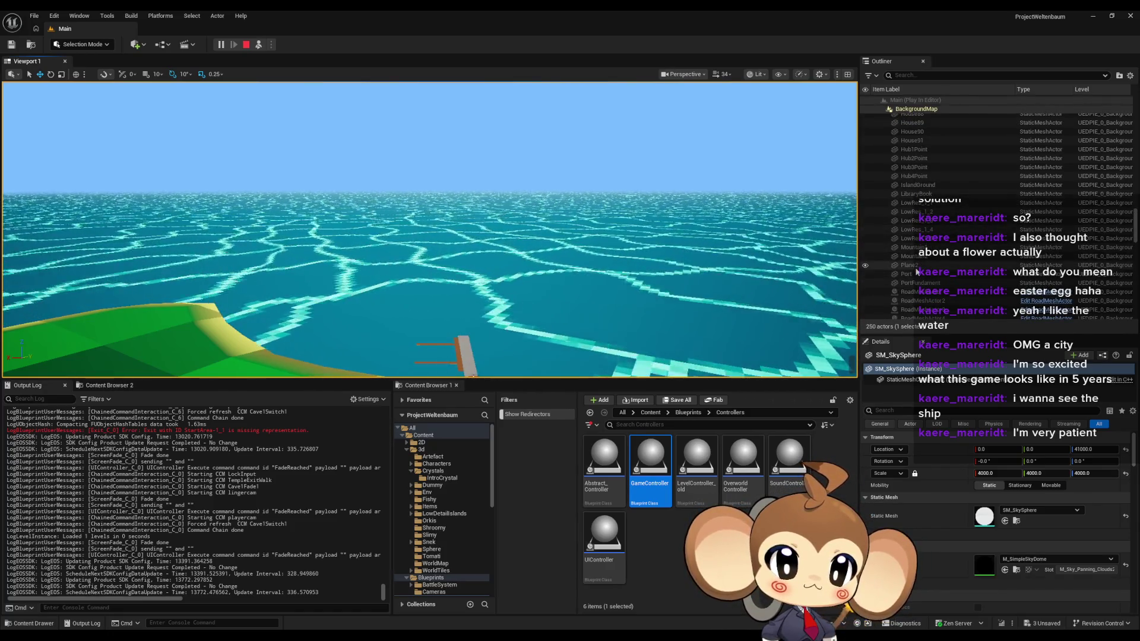
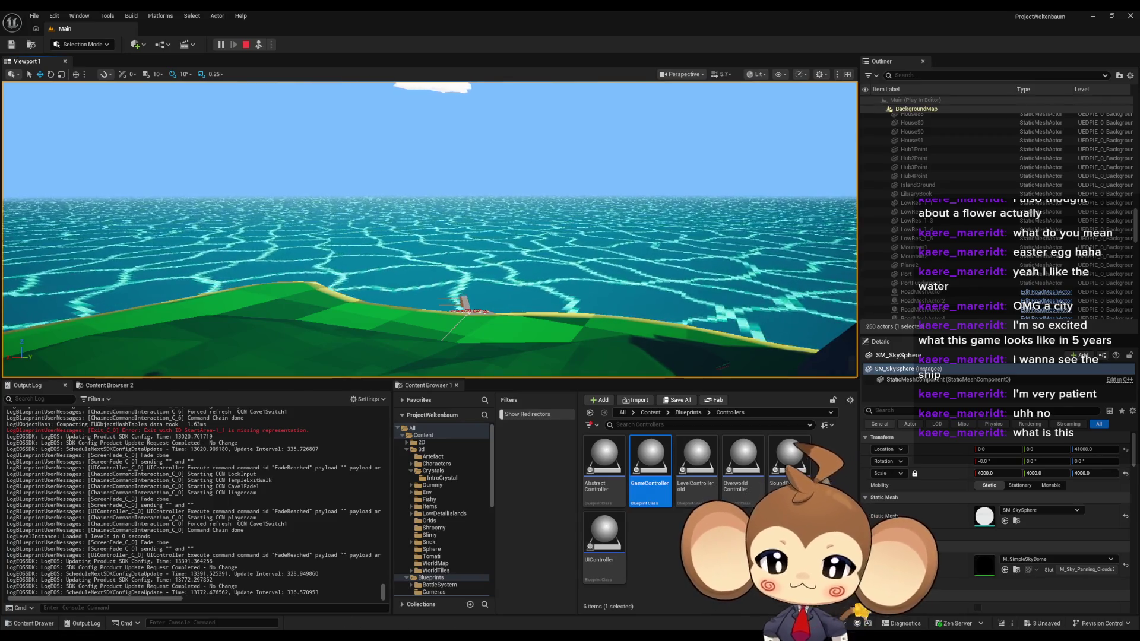
Step: Check the sketch drawings window, moving it aside to reveal the level, then return to the editor
key(alt+Tab)
double_click(473, 11)
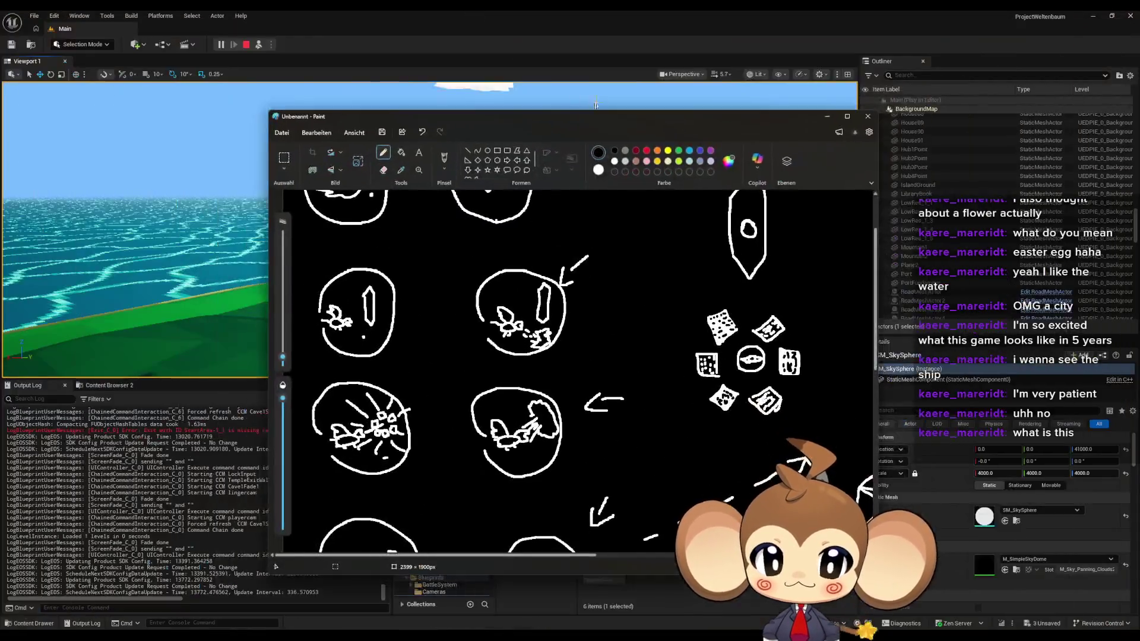
drag(586, 117, 869, 177)
click(429, 10)
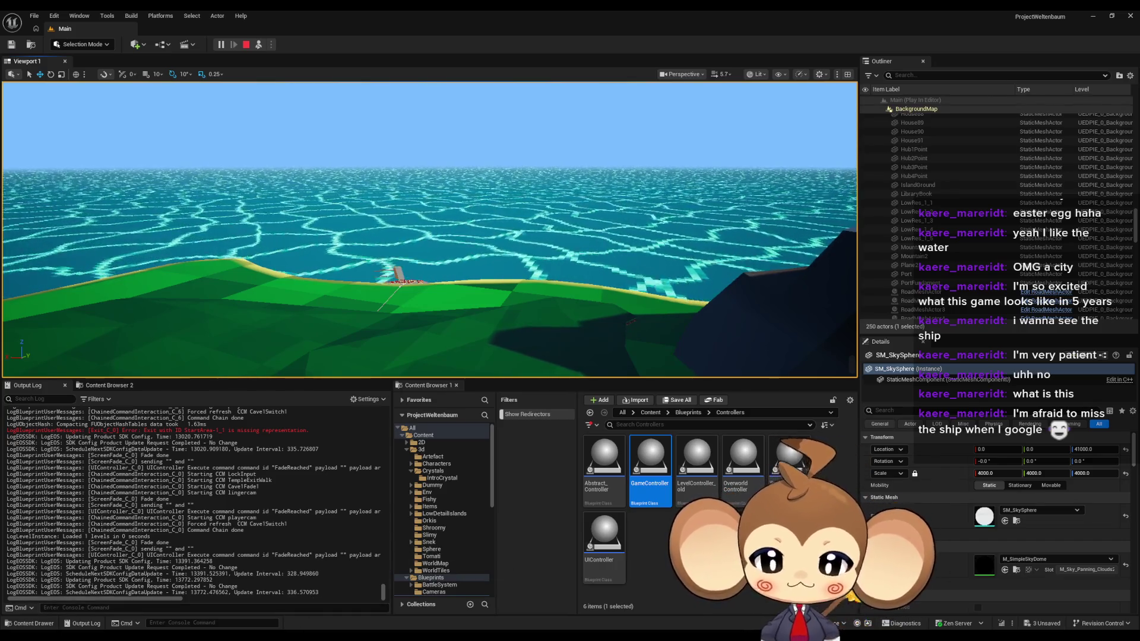
key(alt+Tab)
mouse_move(784, 176)
mouse_down()
mouse_move(669, 172)
mouse_move(516, 223)
mouse_move(632, 389)
mouse_up()
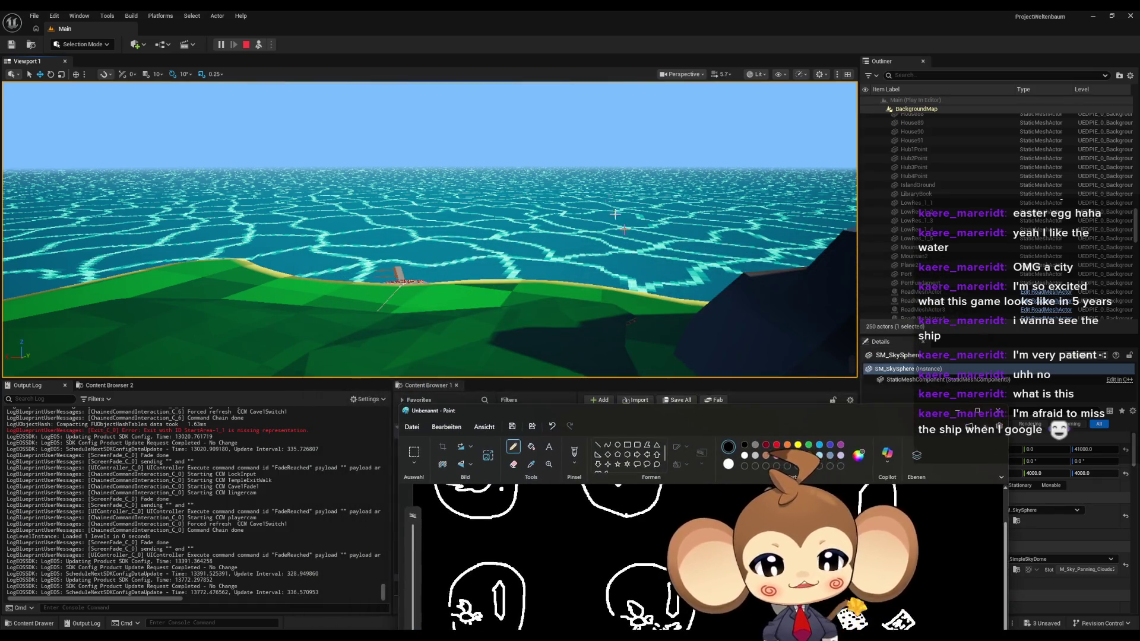
click(500, 10)
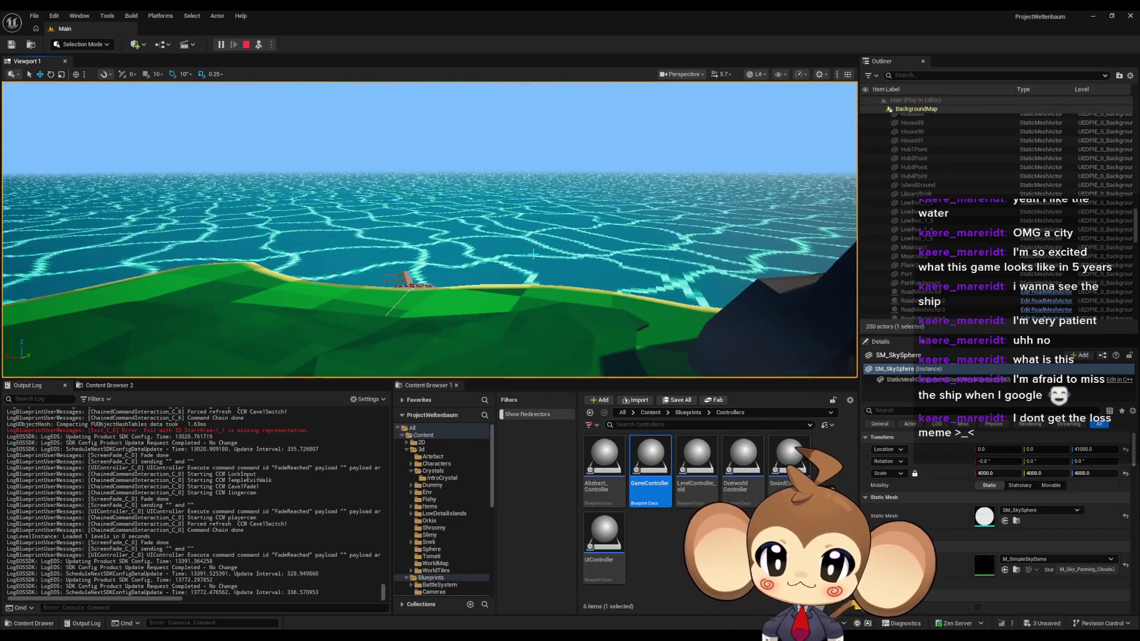
Step: Select BackgroundShipModule under BackgroundMap in the Outliner and open its blueprint for editing
scroll(923, 191, up, 15)
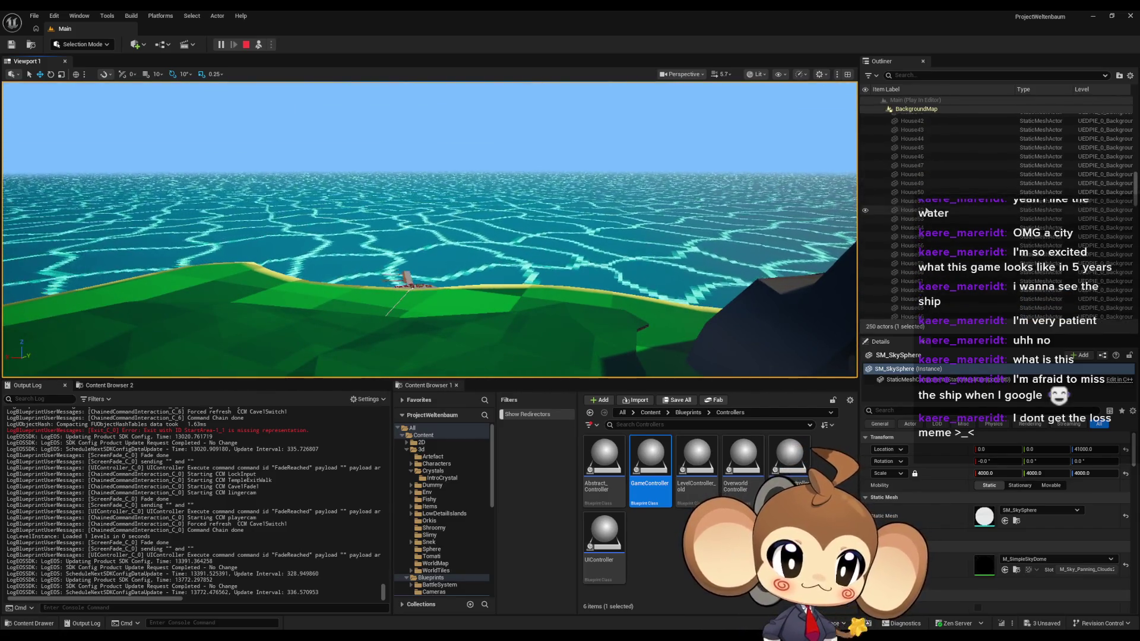
scroll(920, 227, up, 10)
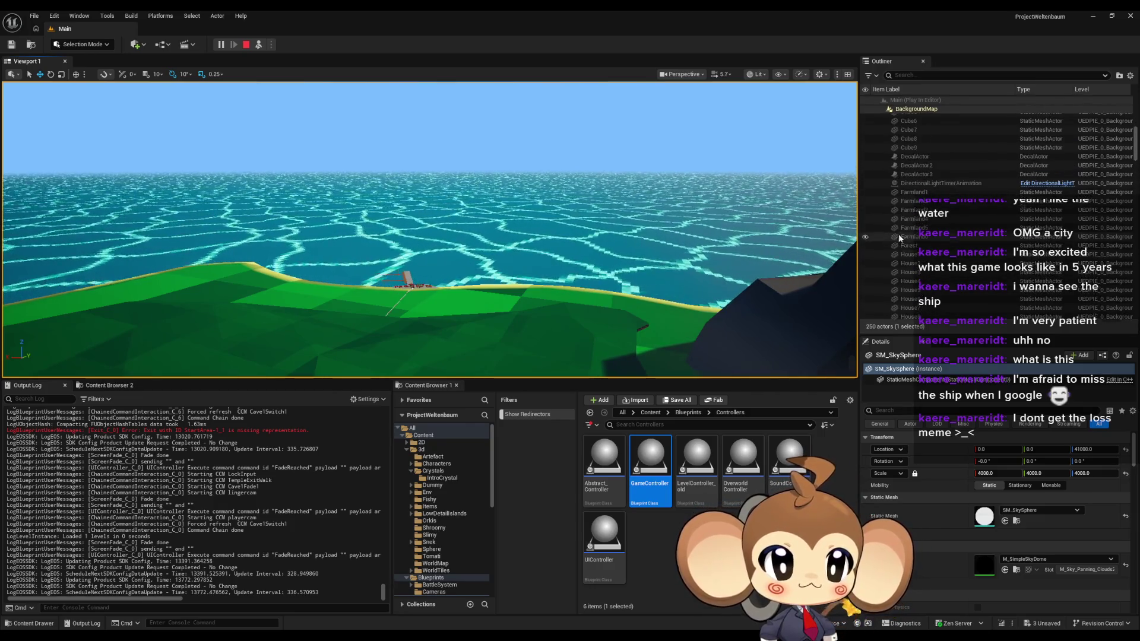
scroll(897, 237, up, 3)
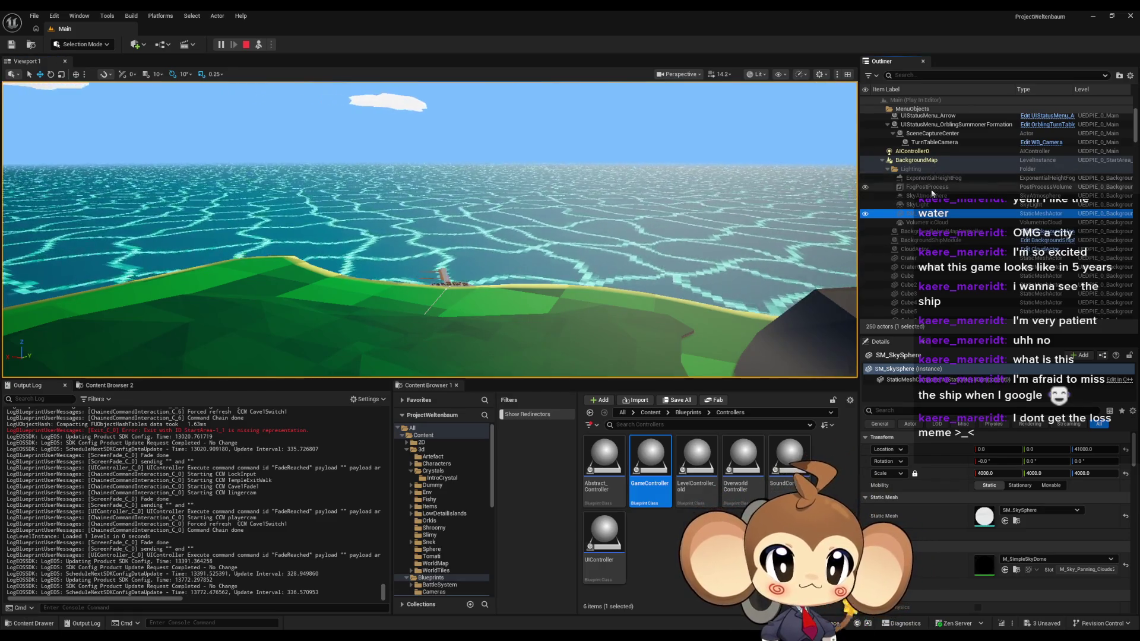
click(925, 163)
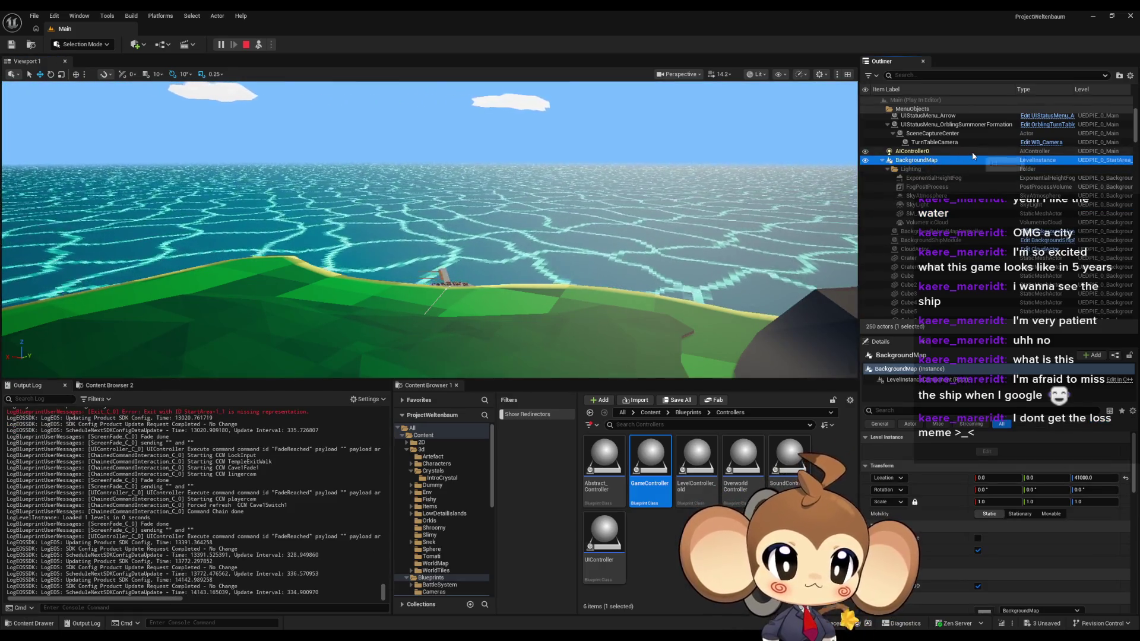
key(Down)
key(Down)
key(Down)
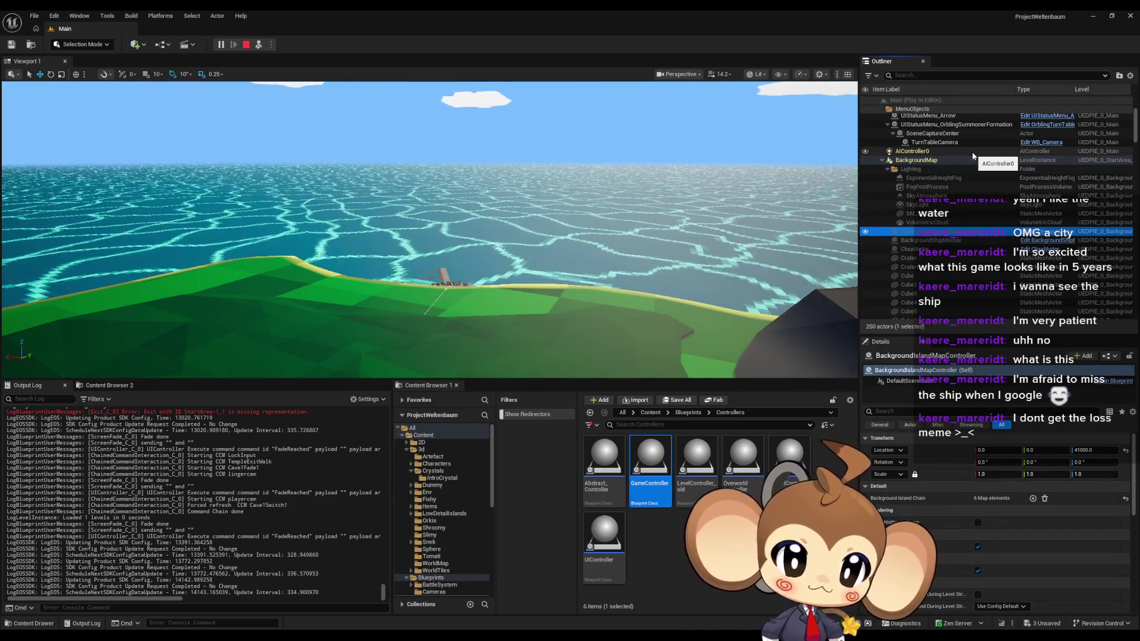
key(Down)
key(Up)
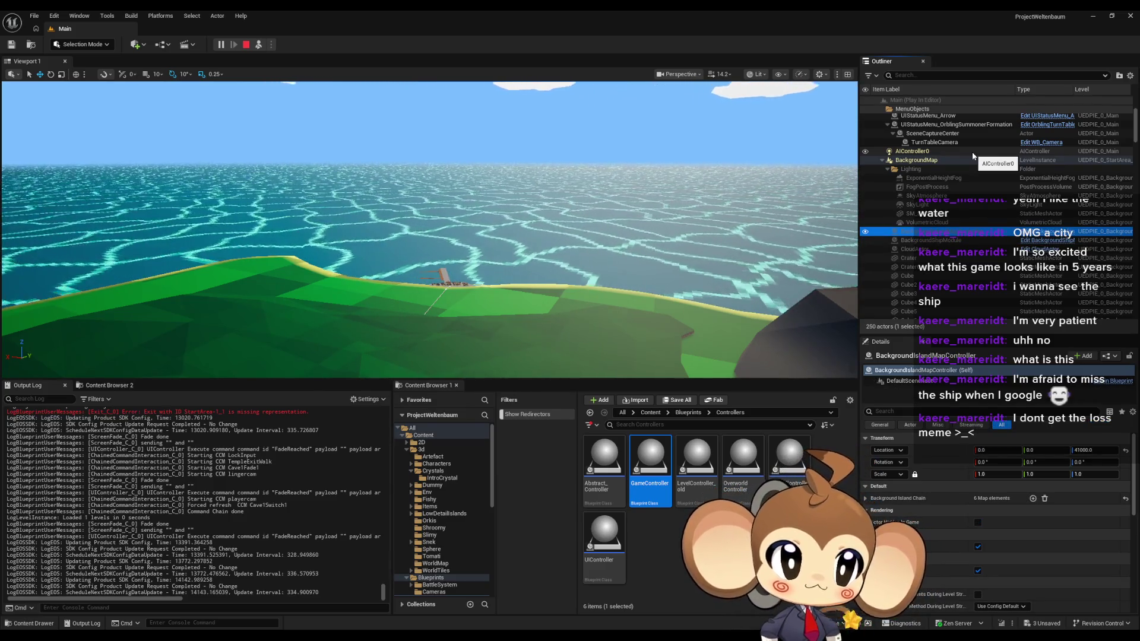
key(Down)
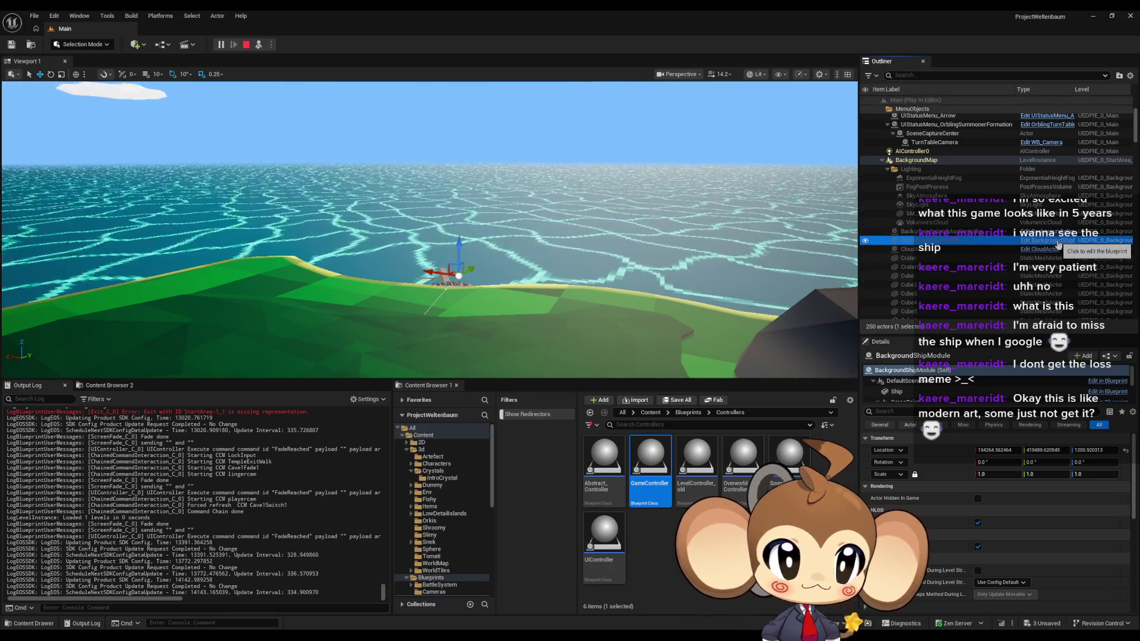
click(1058, 242)
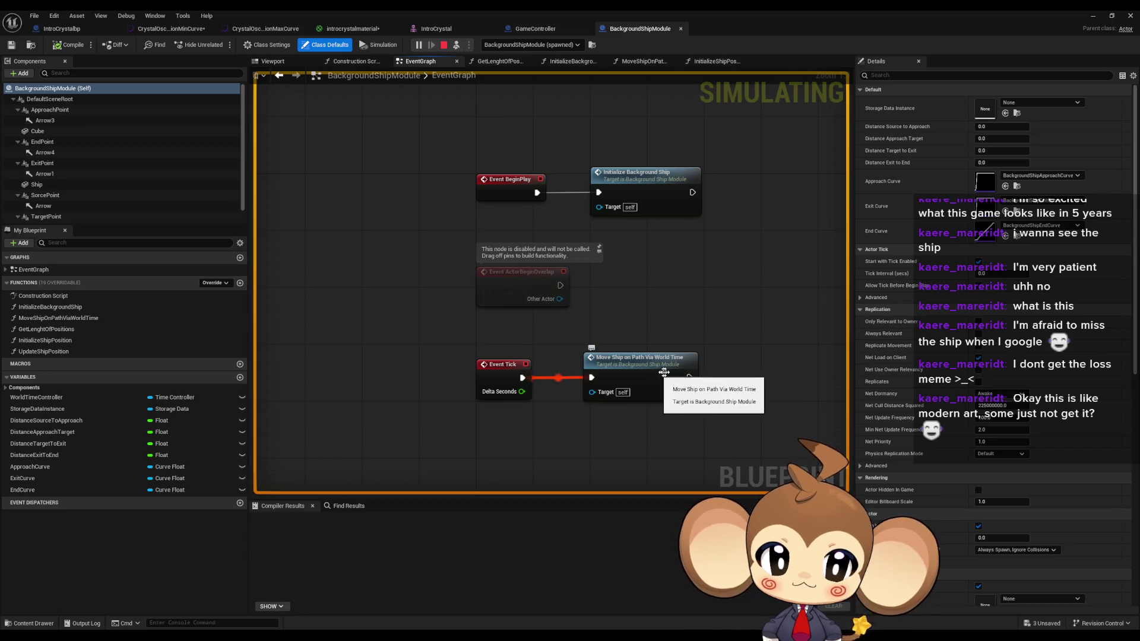
Step: Close the BackgroundShipModule blueprint tab and frame the BackgroundShipModule actor with F
middle_click(629, 32)
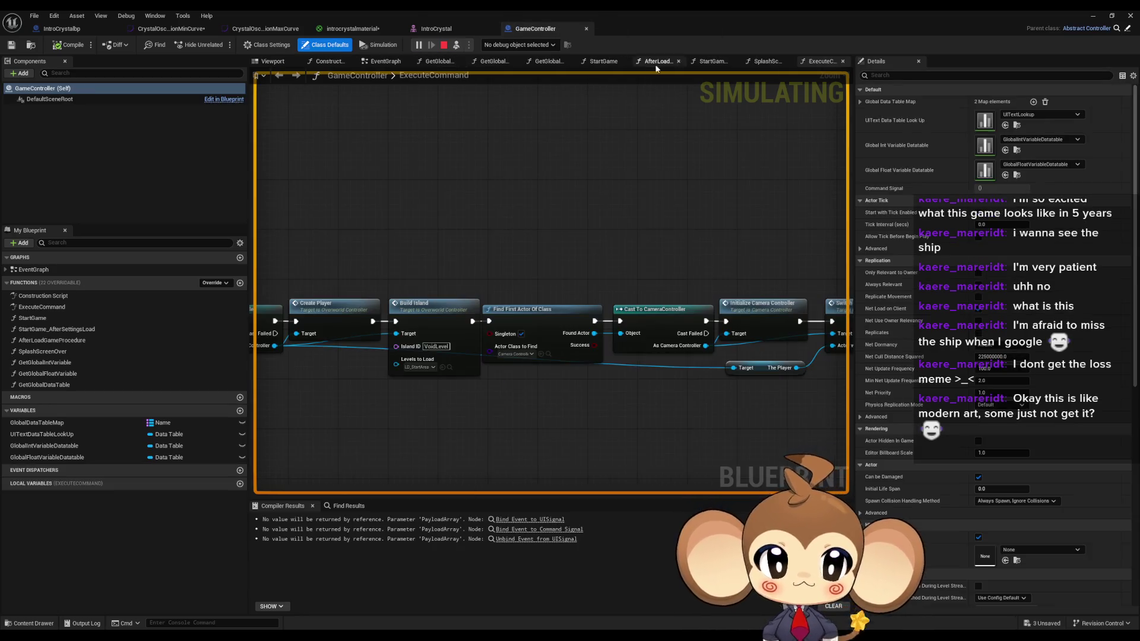
click(1091, 18)
click(914, 240)
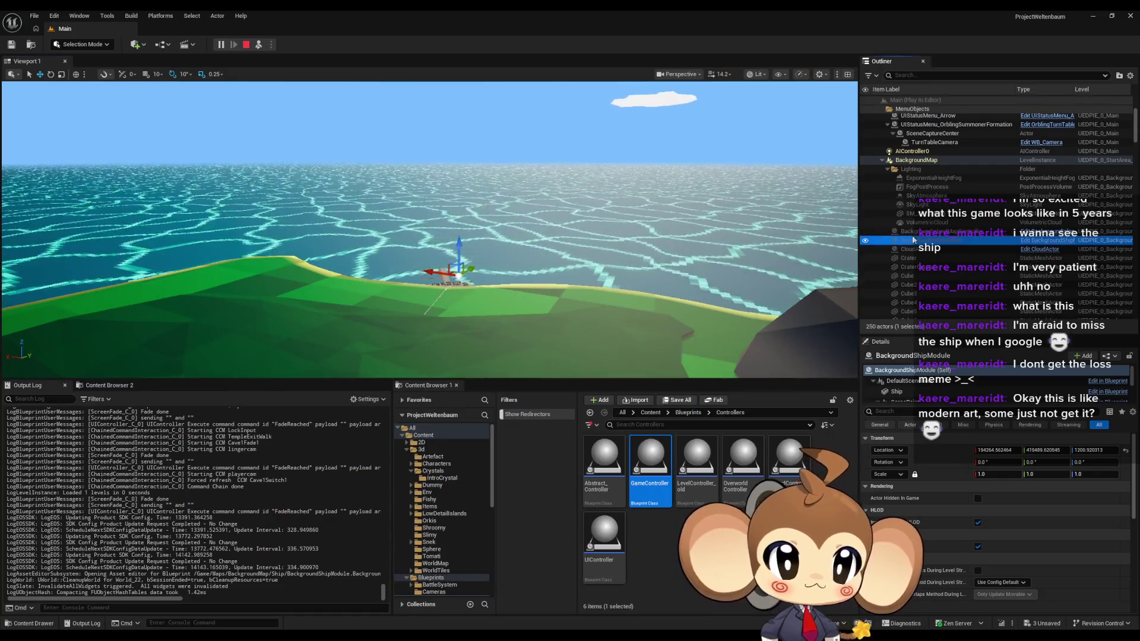
text(f)
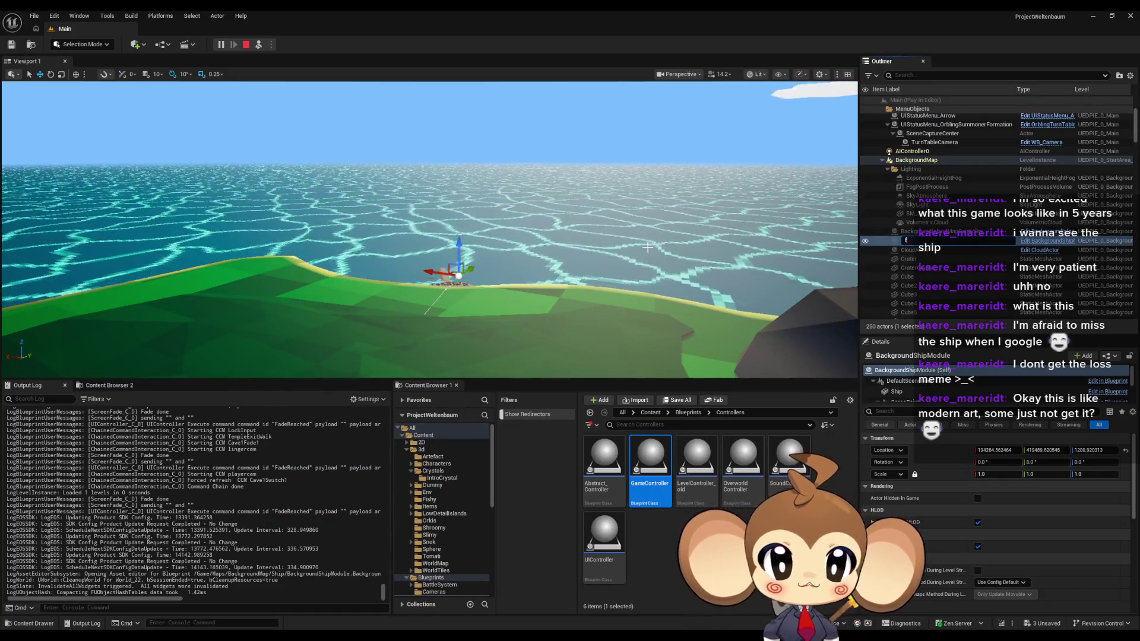
key(Escape)
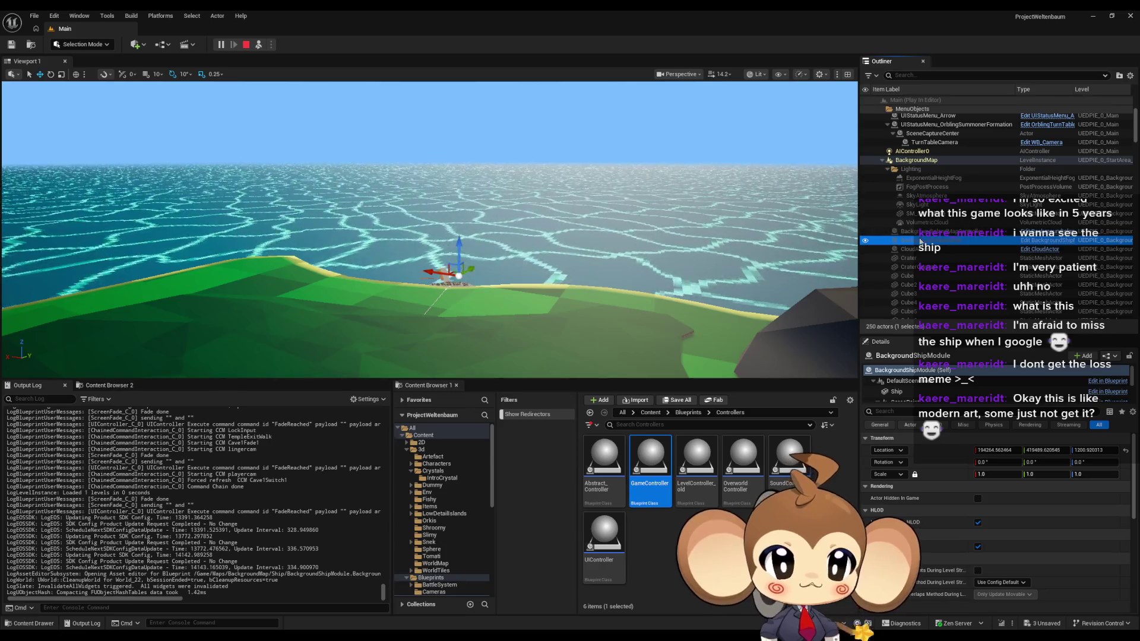
key(f)
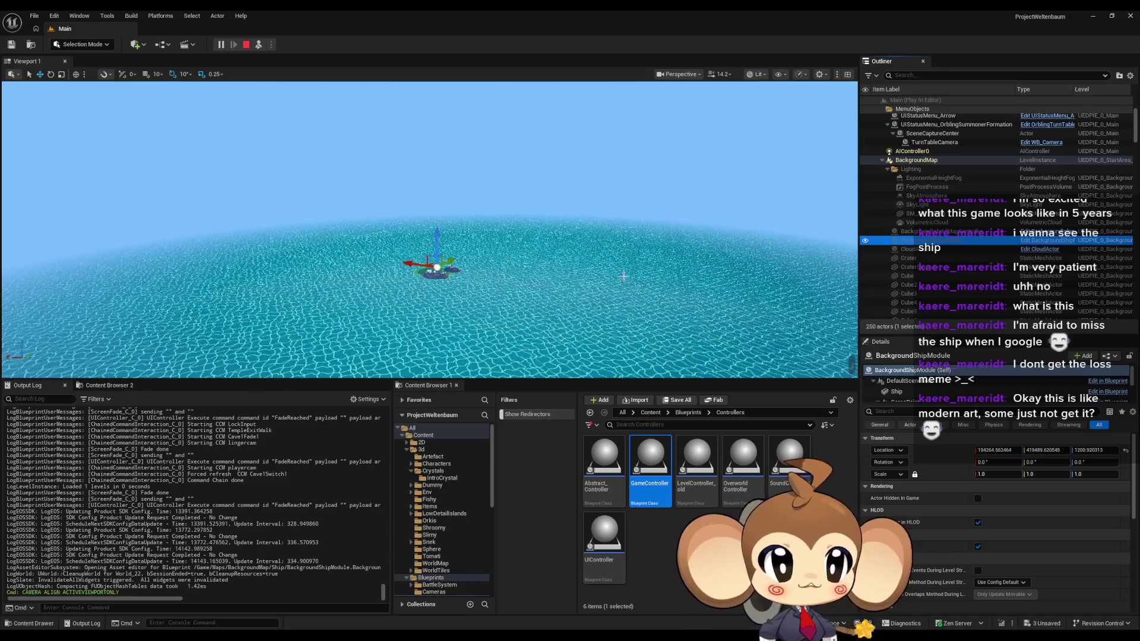
click(963, 392)
Step: Focus the view on the Ship mesh, then bring the GameController blueprint window forward
key(f)
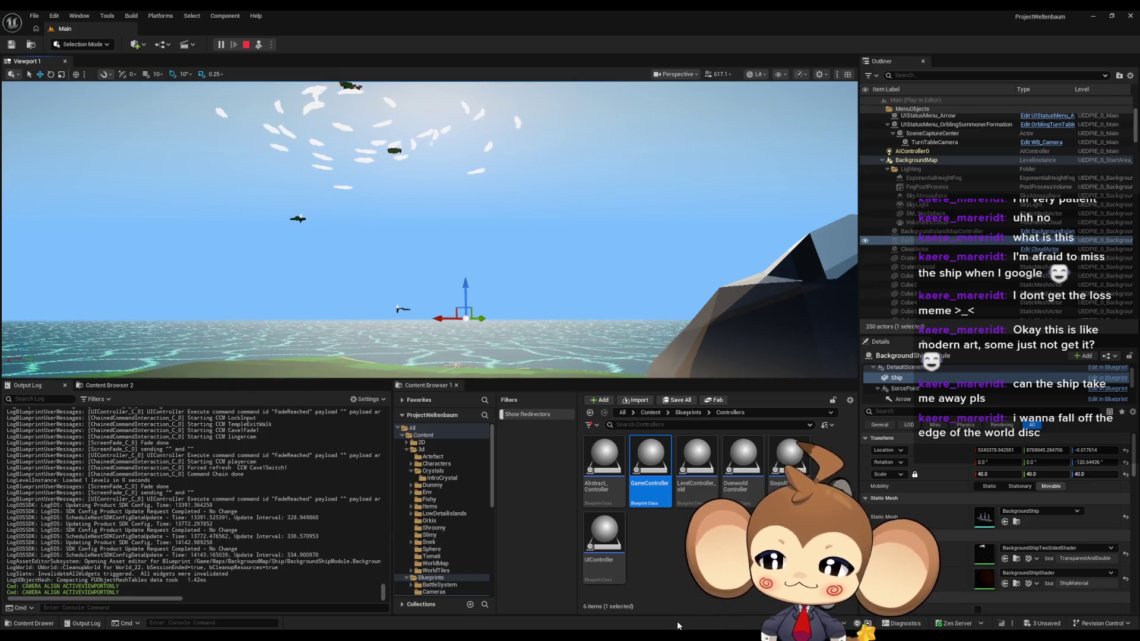
click(521, 611)
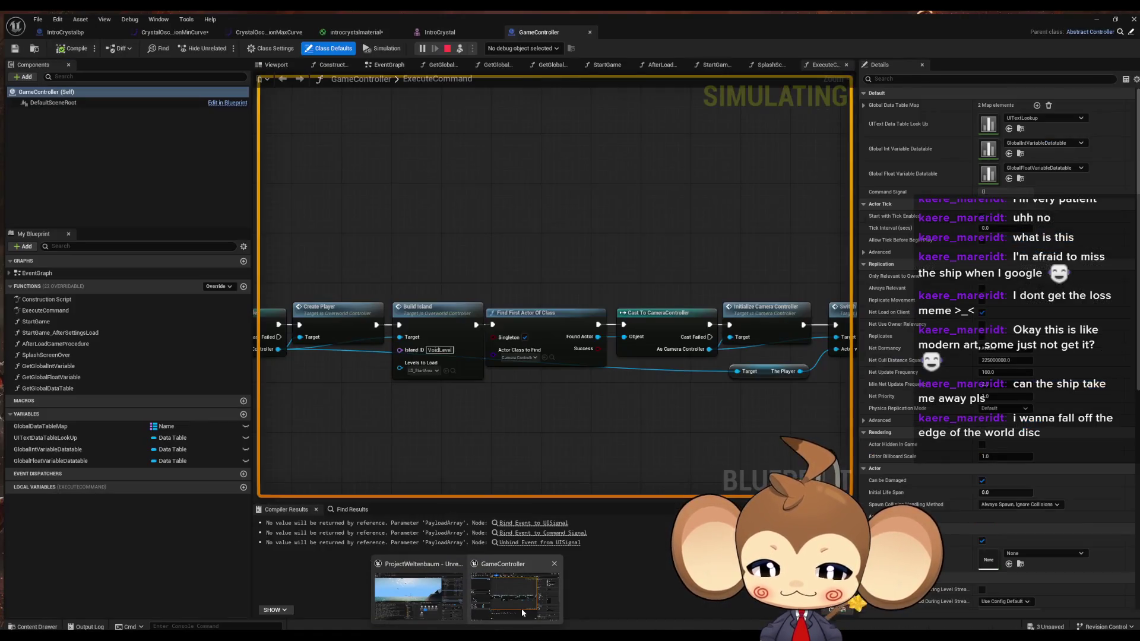
Step: Return to the main level editor and stop the running play-in-editor session
click(419, 597)
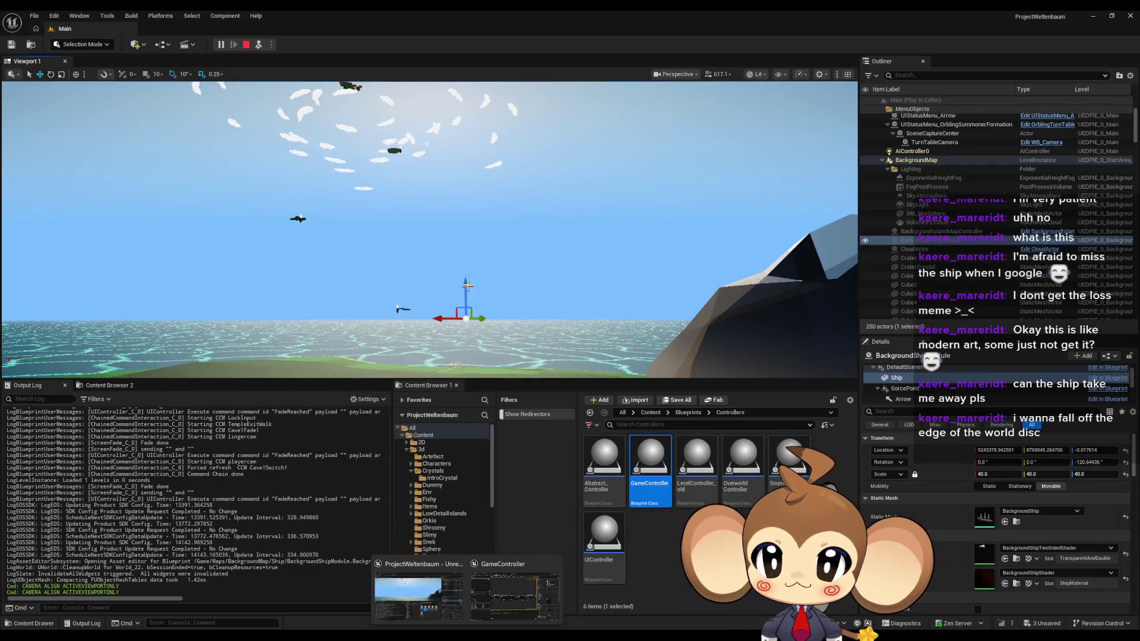
right_click(468, 285)
click(522, 356)
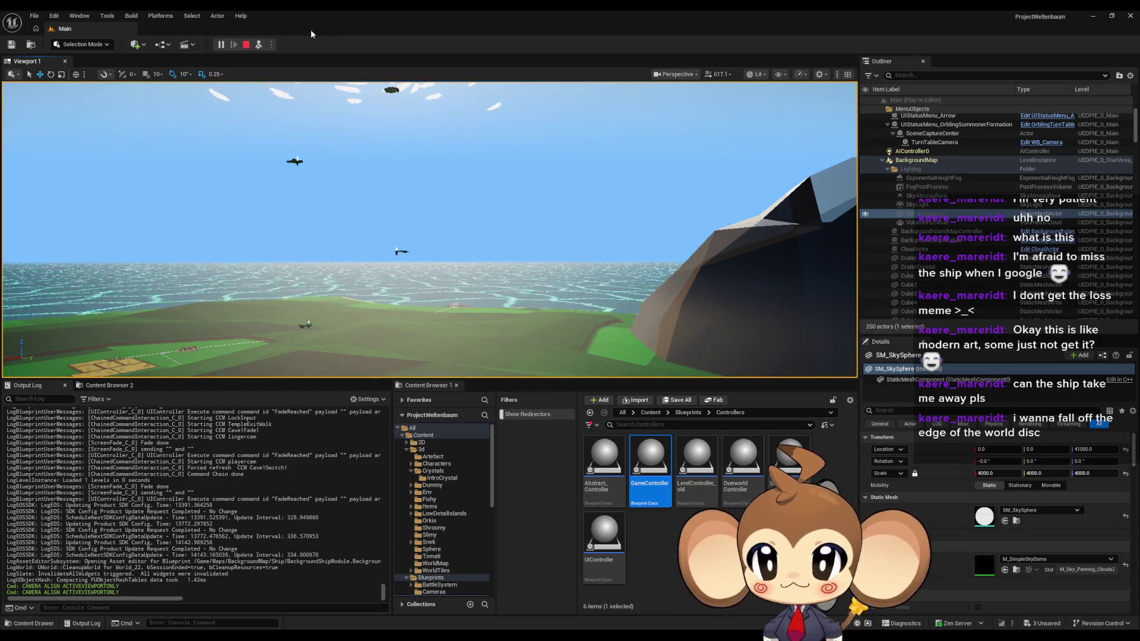
click(246, 47)
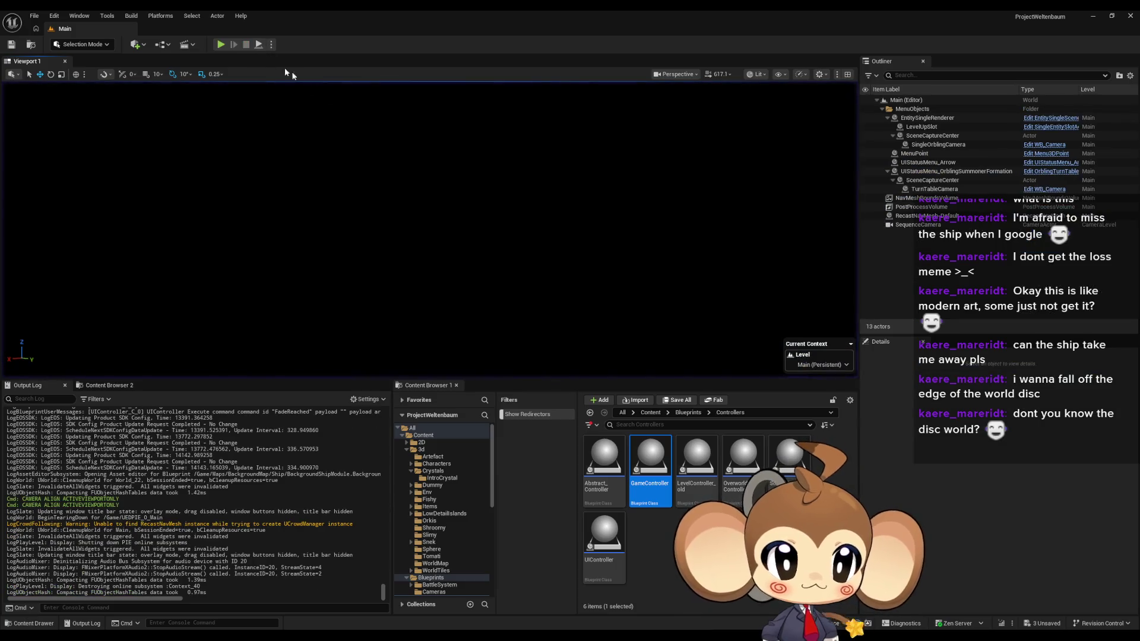
Step: Search the Content folder for 'timecon' and open the TimeController blueprint
click(701, 564)
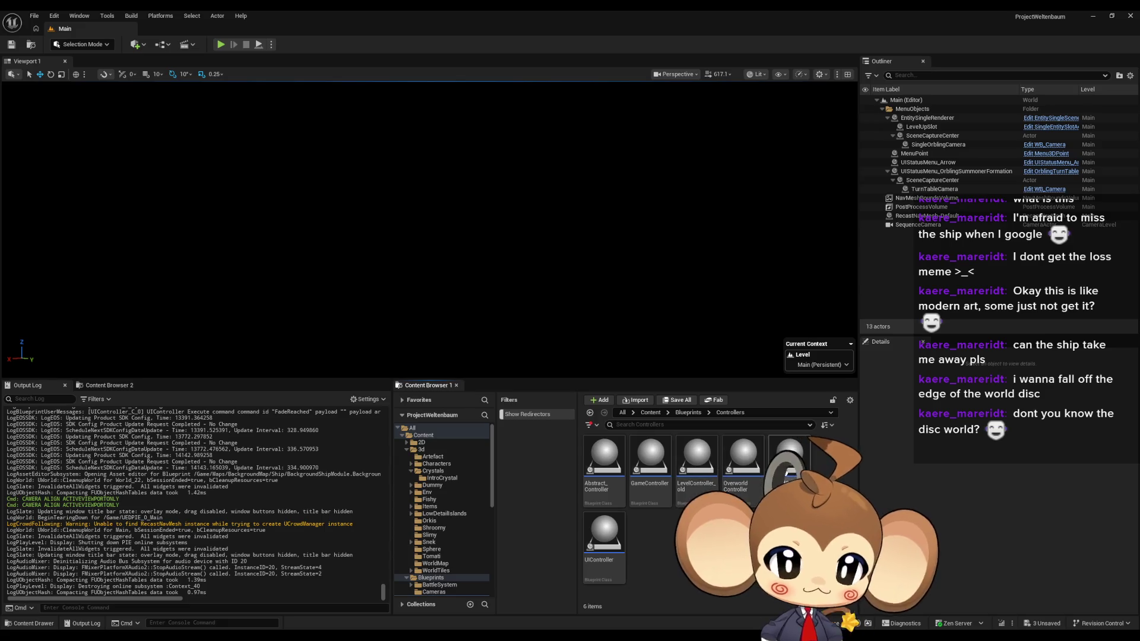
click(651, 414)
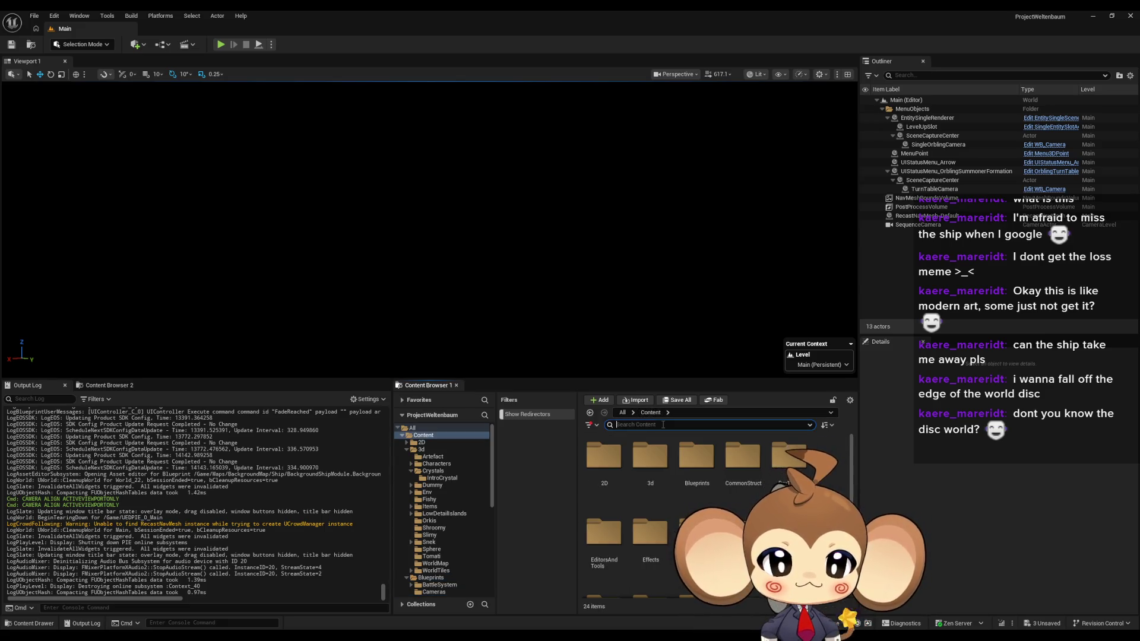
text(timecon)
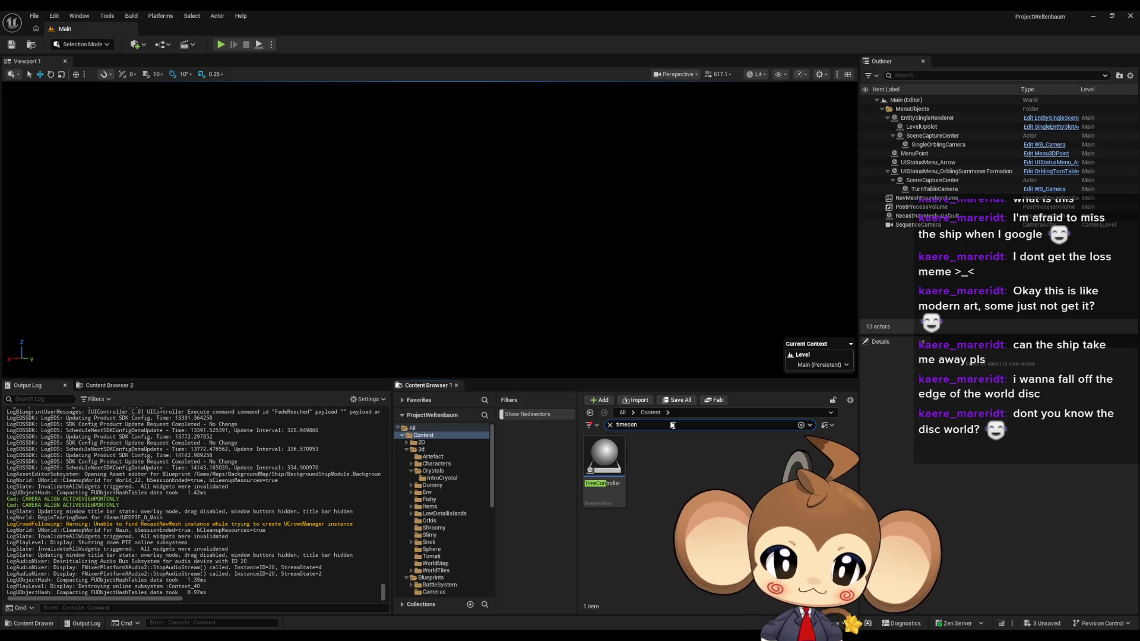
double_click(605, 460)
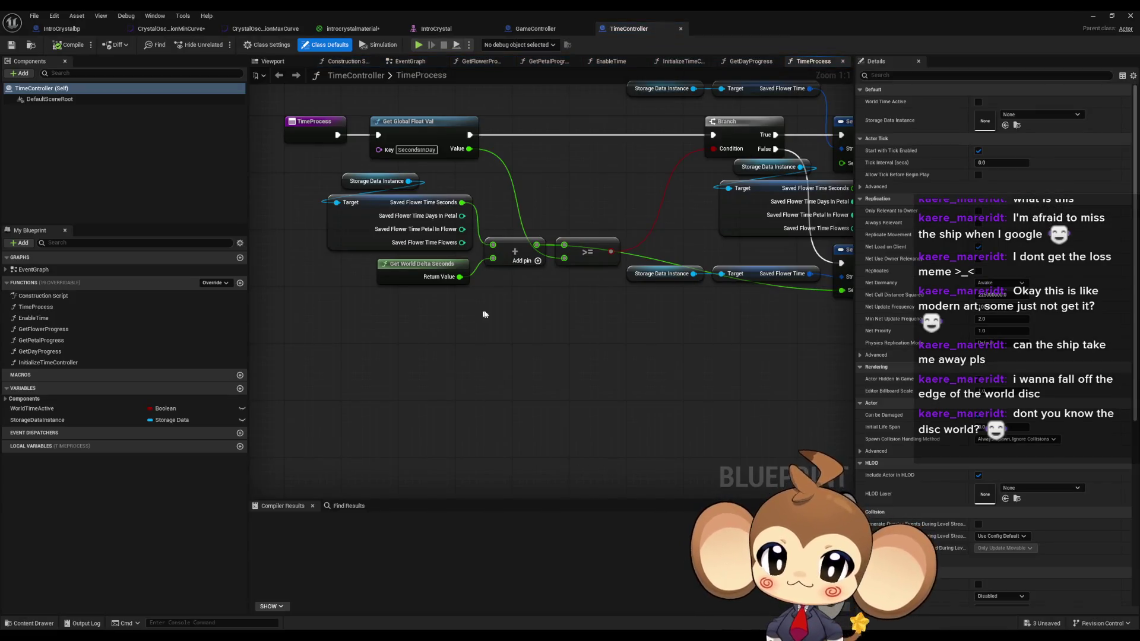
Step: Add a Multiply node scaling Get World Delta Seconds by 50.0 and wire it into the Add node
drag(484, 314, 508, 396)
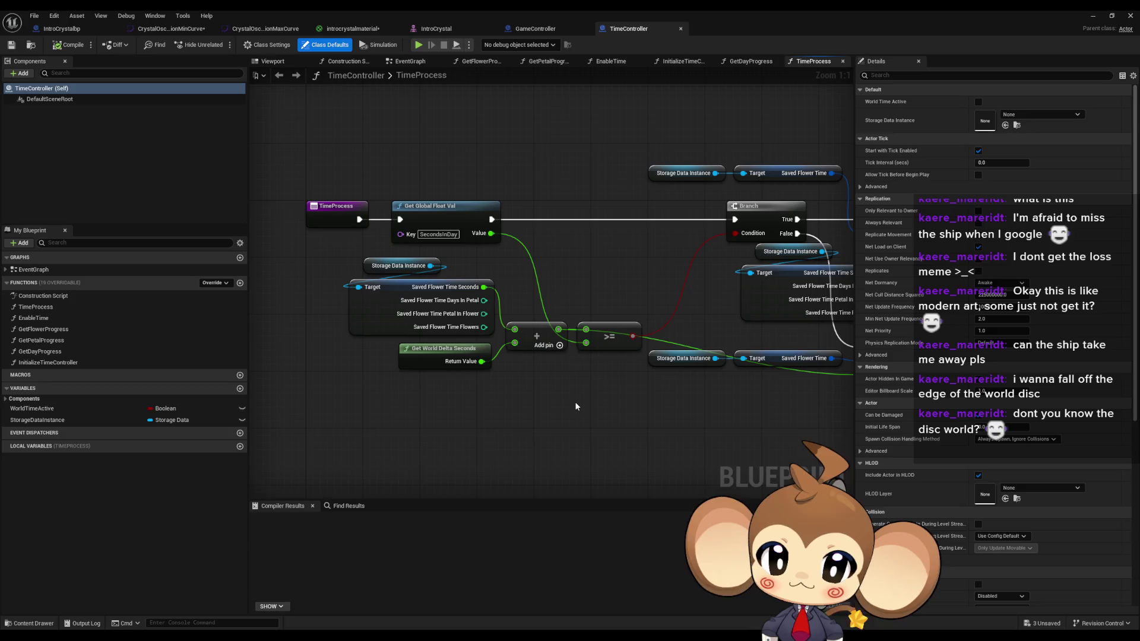
click(448, 206)
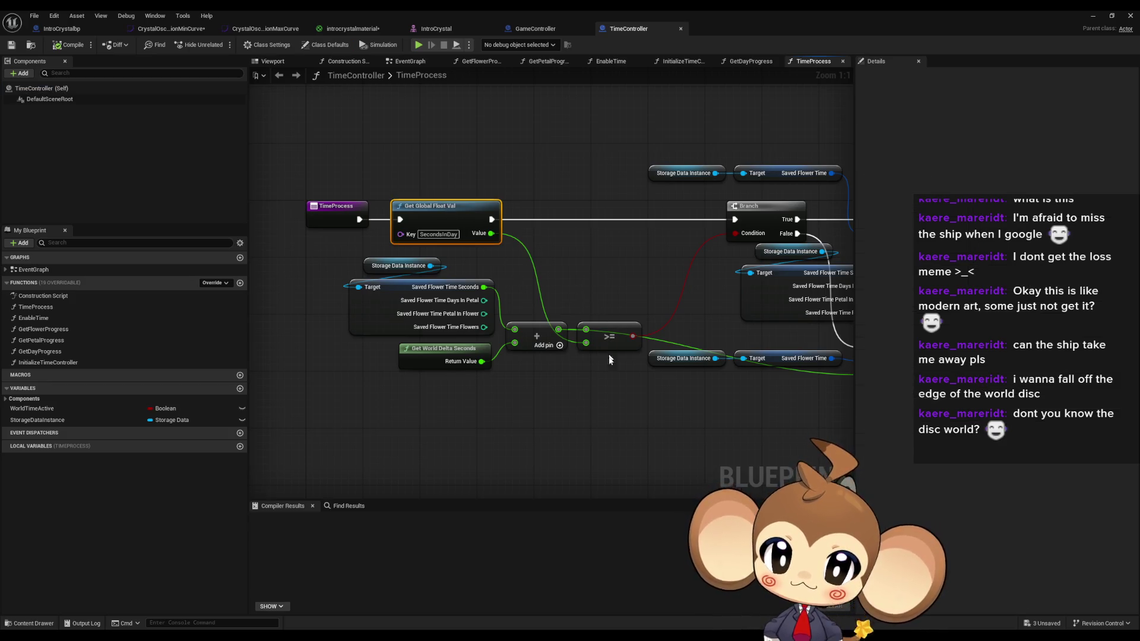
click(443, 355)
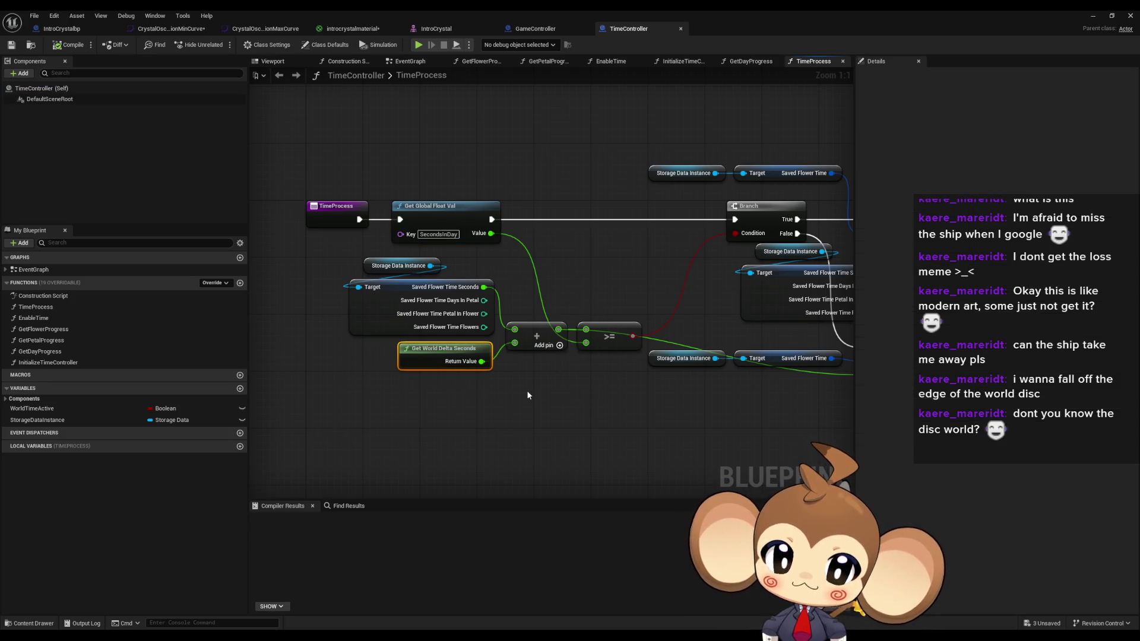
drag(482, 361, 489, 409)
text(multiply)
click(520, 463)
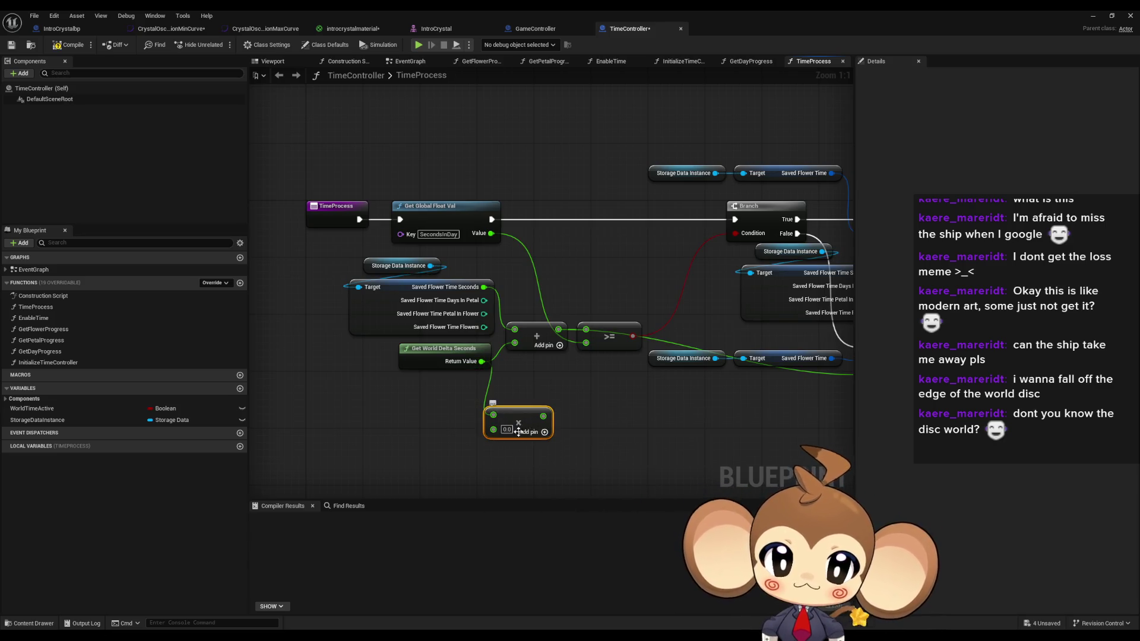
text(50.0)
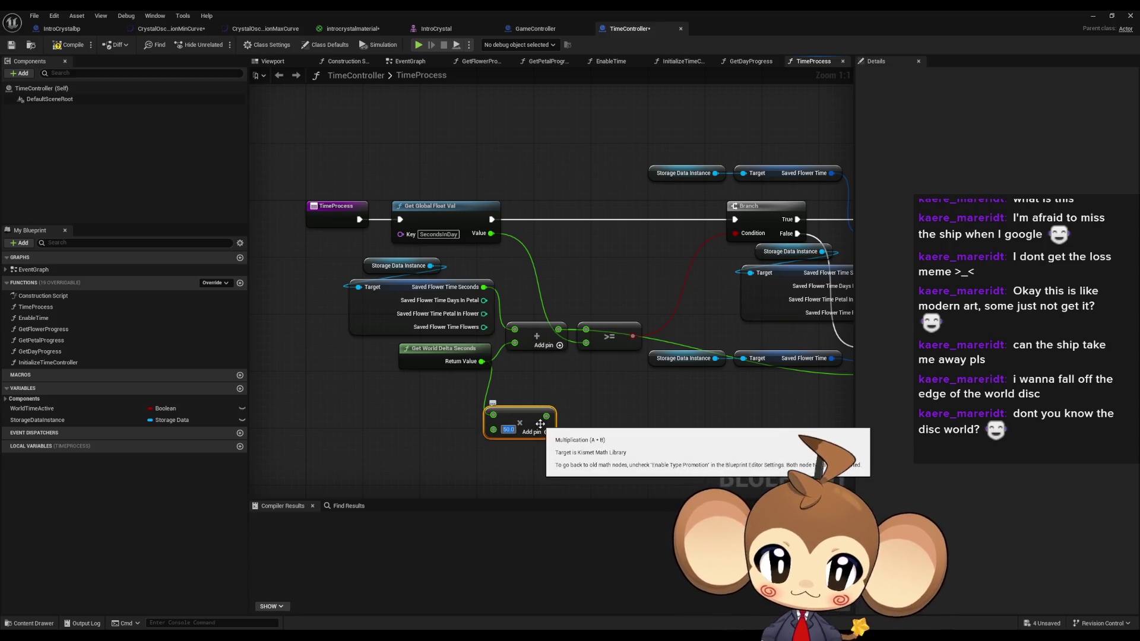
mouse_move(545, 415)
mouse_down()
mouse_move(602, 415)
mouse_move(514, 343)
mouse_up()
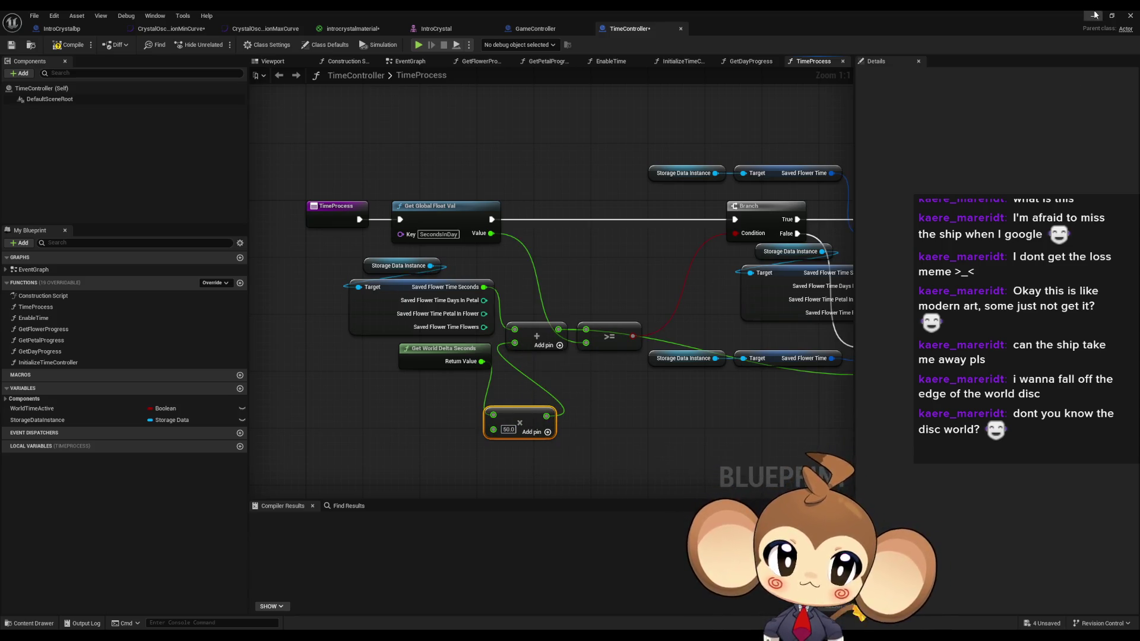
click(1092, 15)
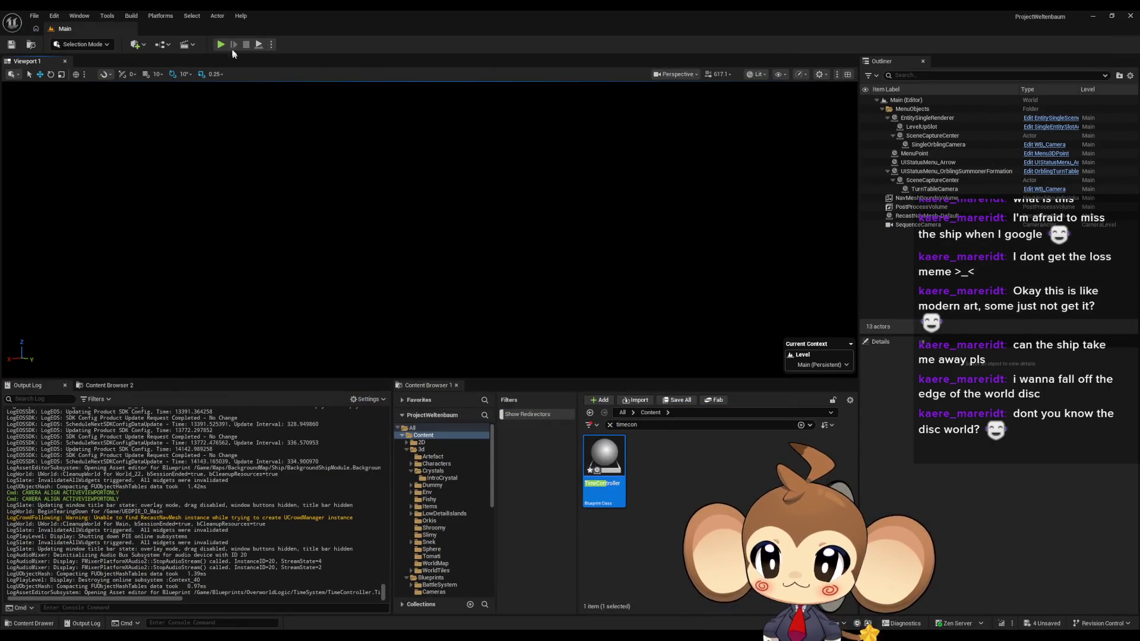
Step: Start play mode, eject to a free camera, and look around the sky and ocean
key(ctrl+s)
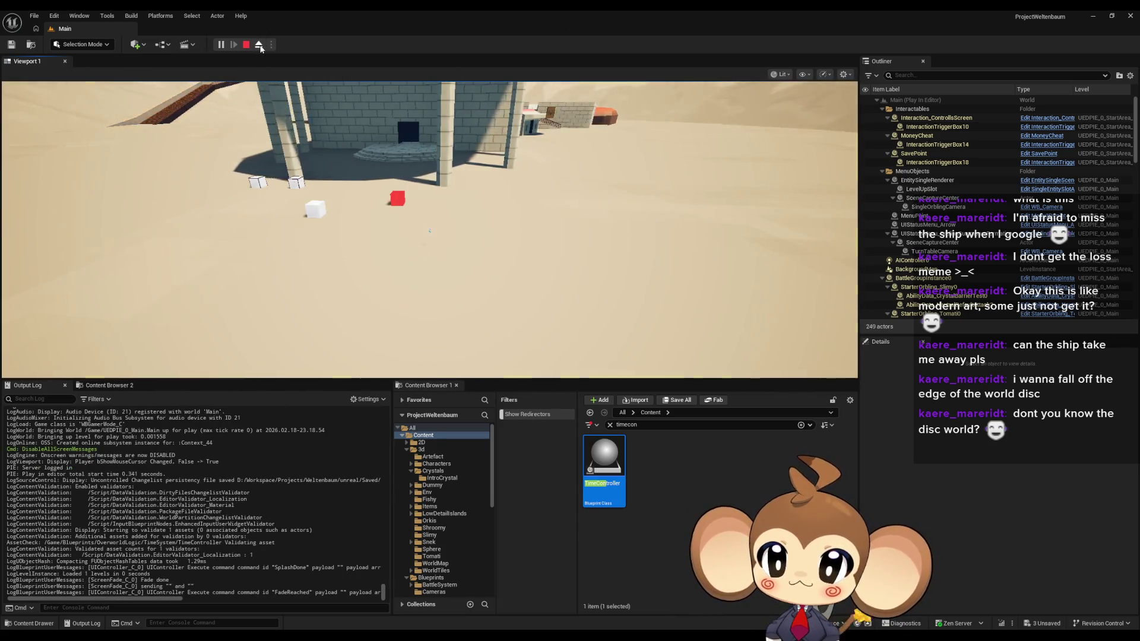
click(260, 46)
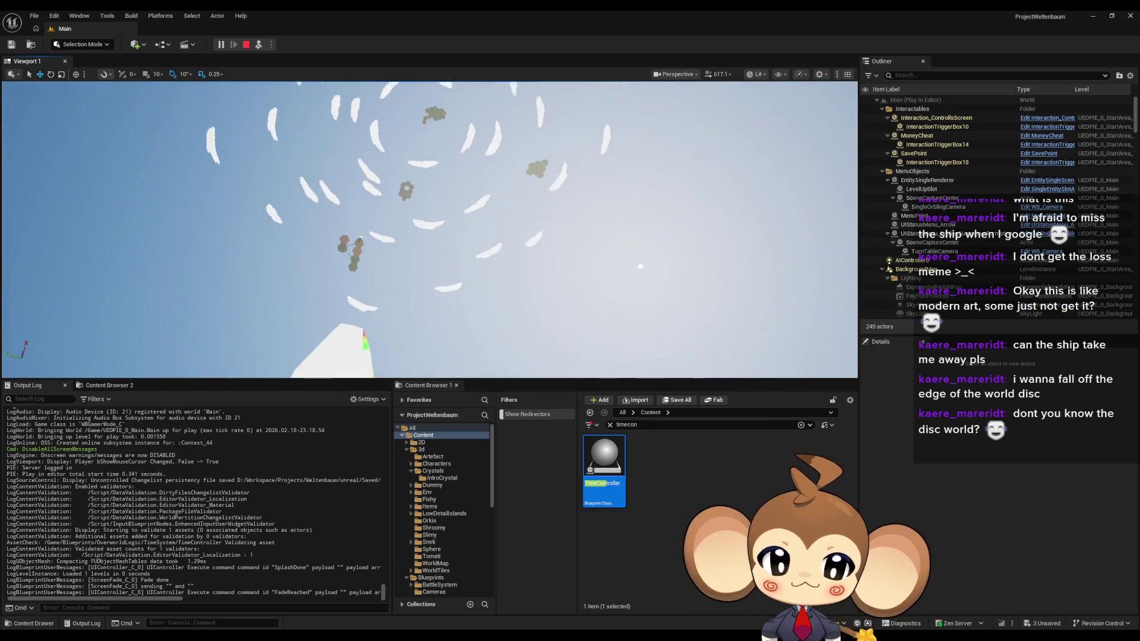
drag(608, 179, 659, 208)
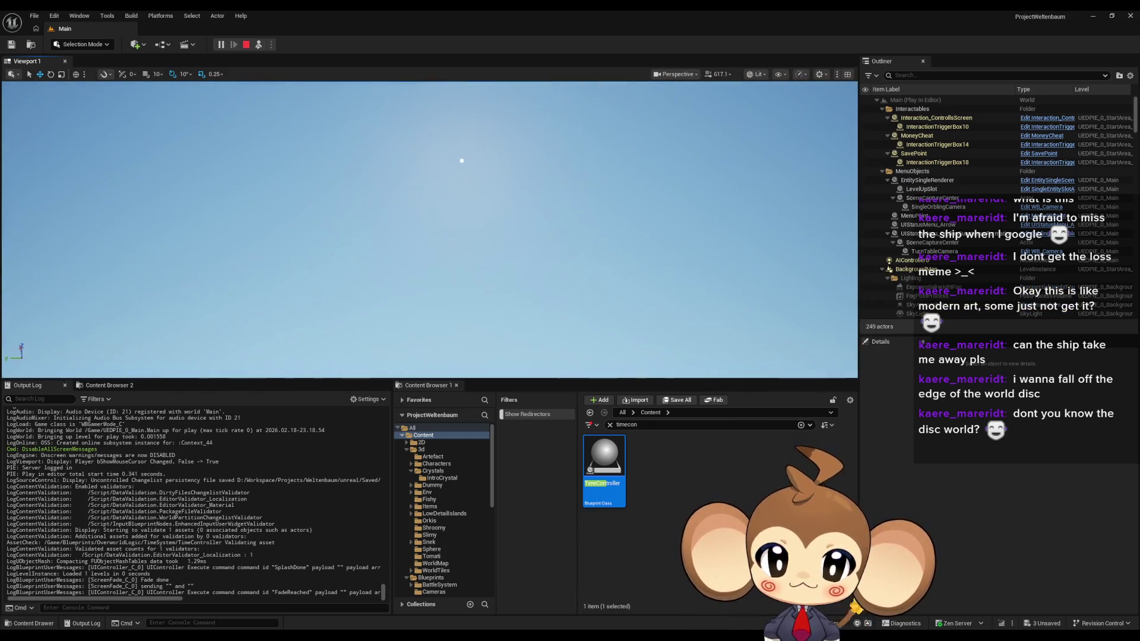
drag(607, 179, 617, 196)
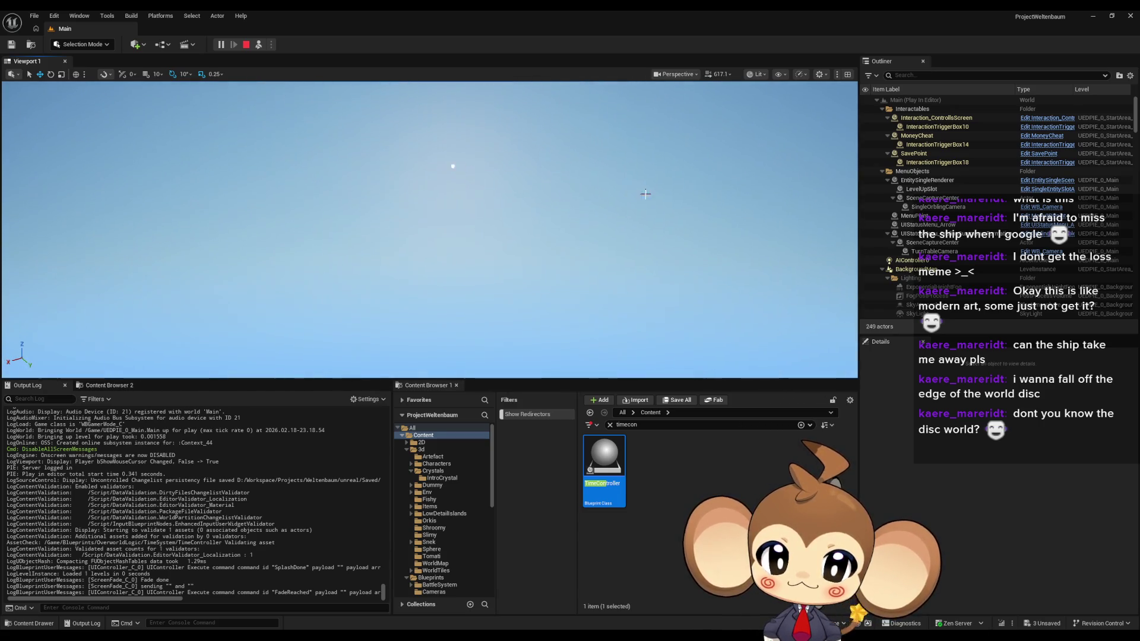
mouse_move(645, 193)
mouse_down()
mouse_move(621, 201)
mouse_move(664, 187)
mouse_up()
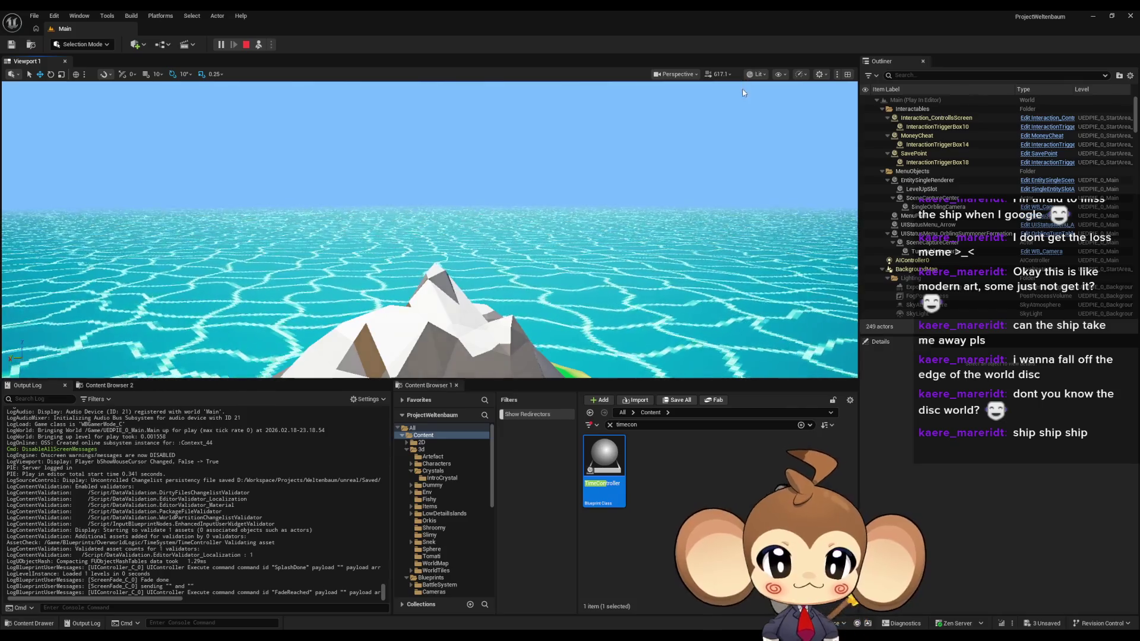
Step: Select the BackgroundShipModule actor in the Outliner and its Ship mesh component in Details
scroll(944, 223, down, 3)
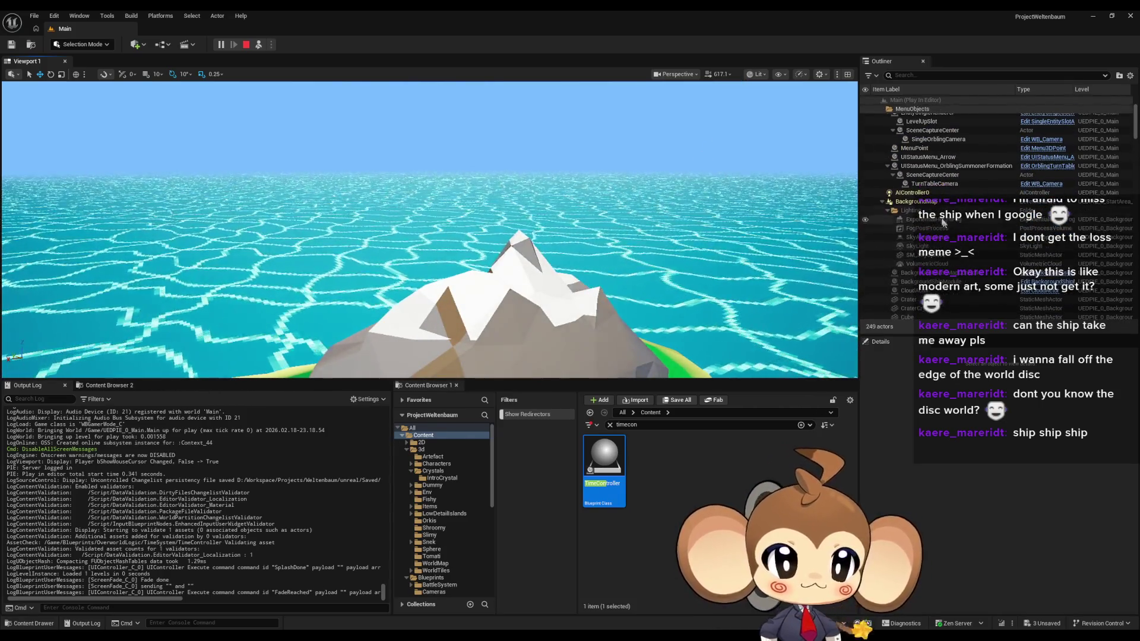
click(947, 219)
click(950, 237)
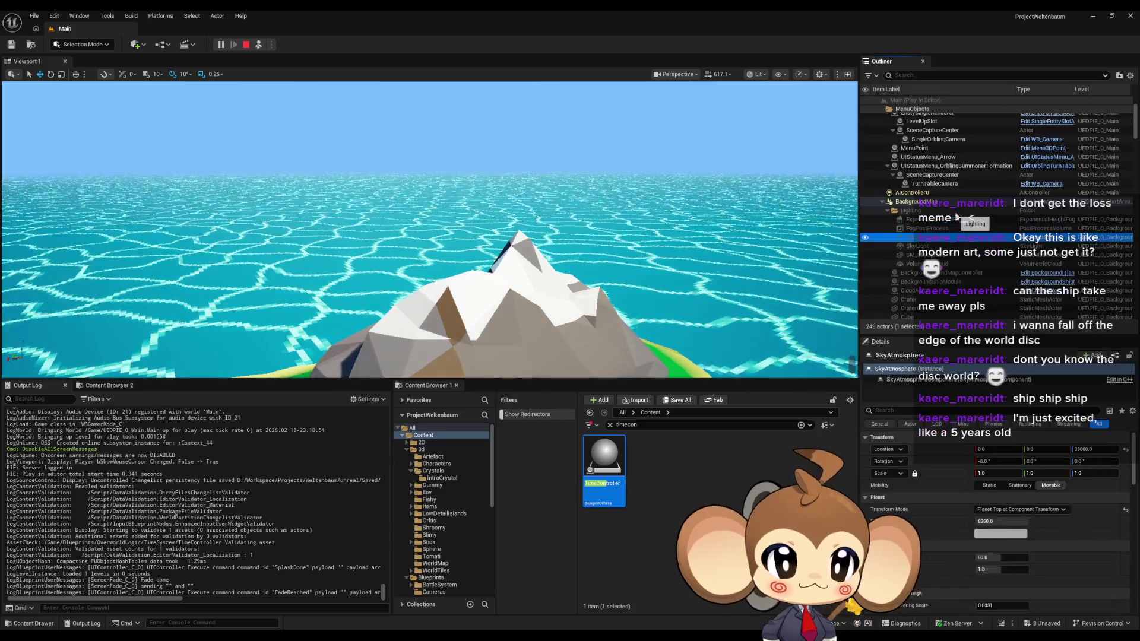
click(938, 255)
click(929, 281)
click(900, 391)
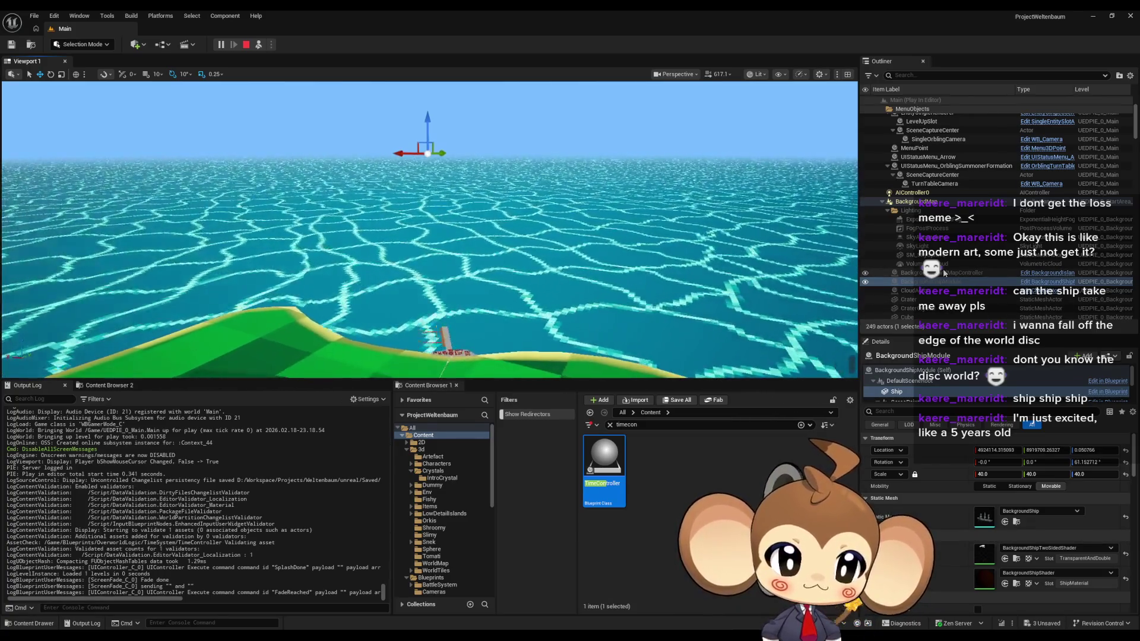
click(908, 392)
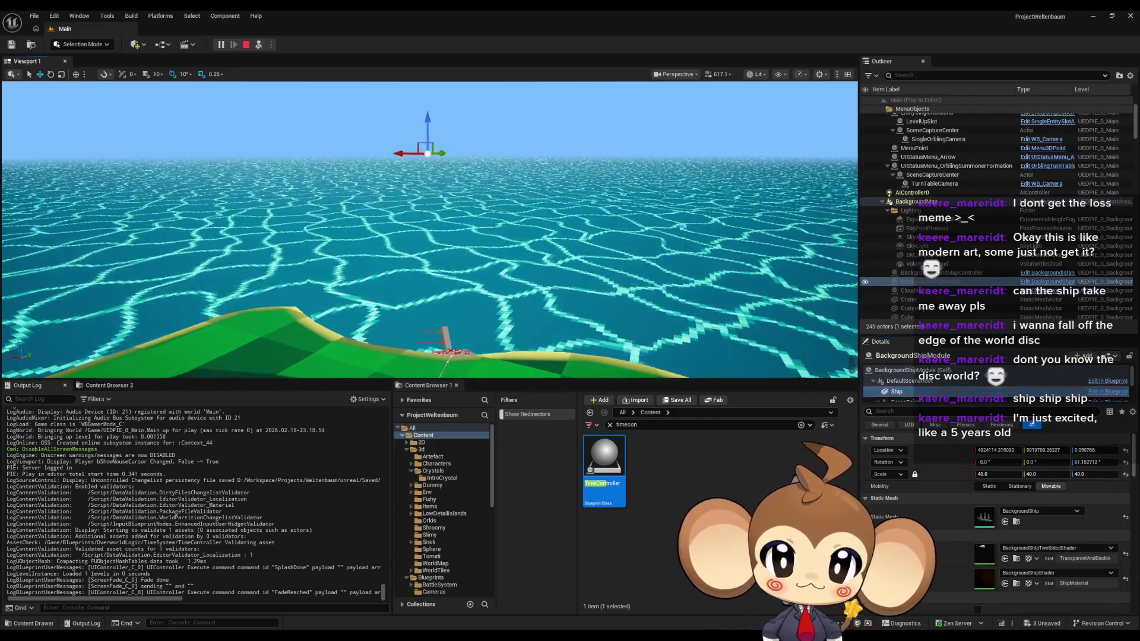
Step: Focus on the Ship component and orbit the view to watch it sail near the horizon
key(f)
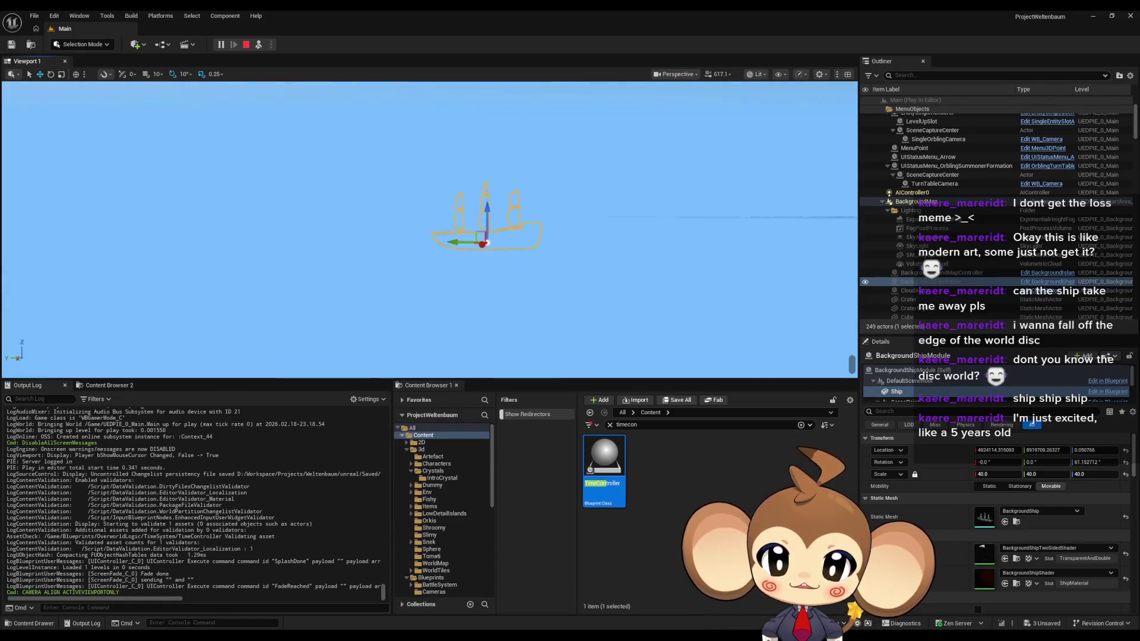
drag(463, 243, 533, 242)
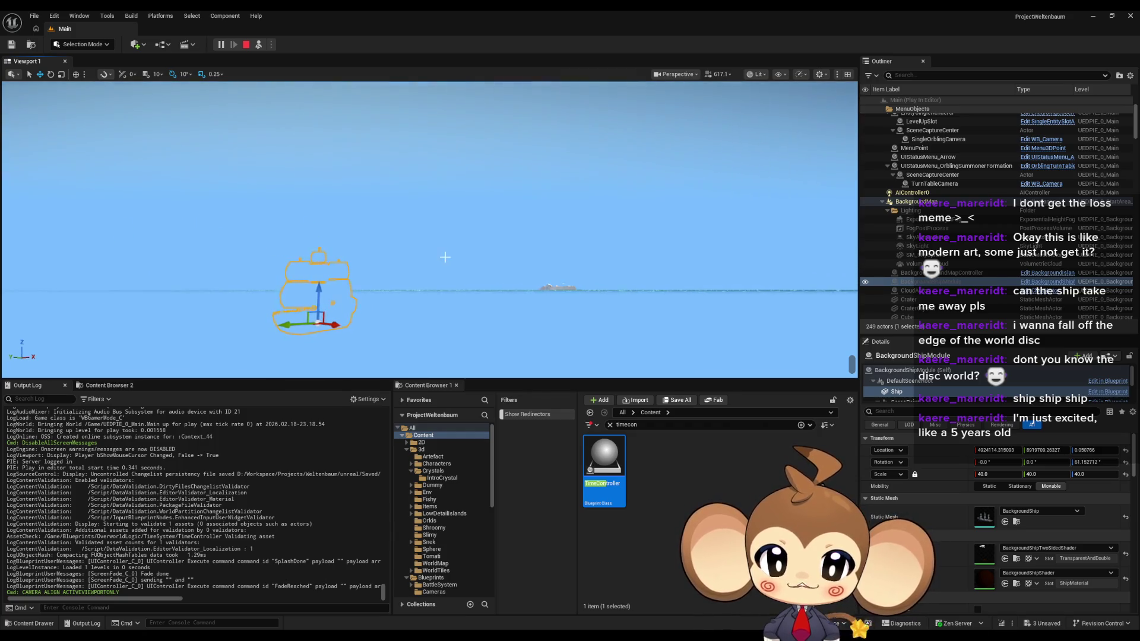
mouse_move(445, 254)
mouse_down()
mouse_move(446, 223)
mouse_move(445, 256)
mouse_up()
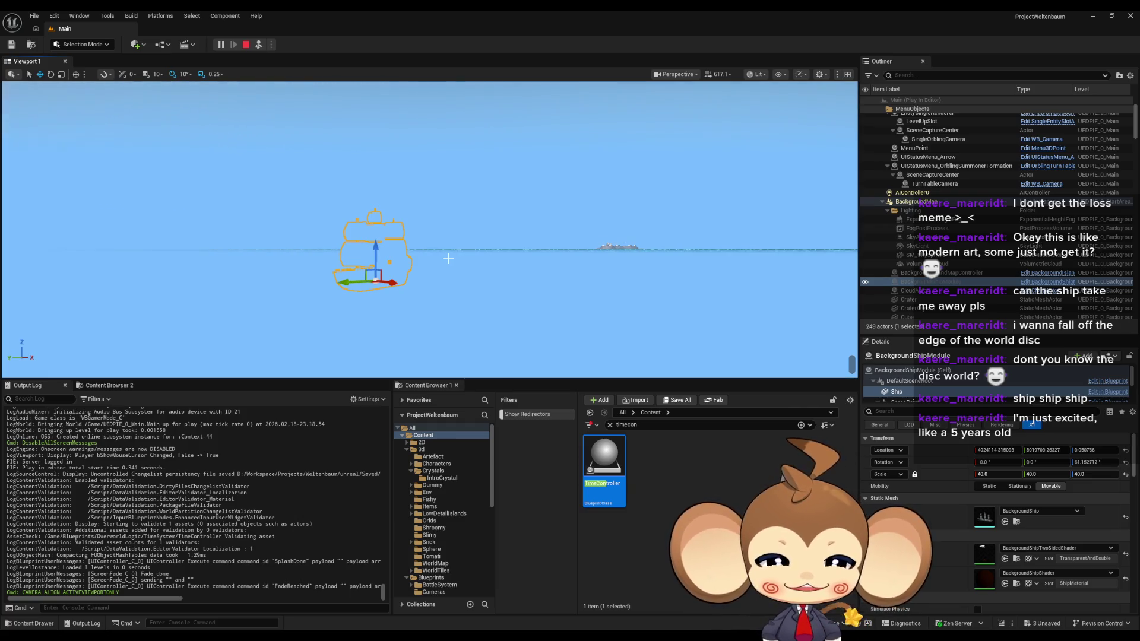
mouse_move(448, 258)
mouse_down()
mouse_move(493, 256)
mouse_move(499, 232)
mouse_move(487, 237)
mouse_move(516, 261)
mouse_move(547, 251)
mouse_move(504, 252)
mouse_up()
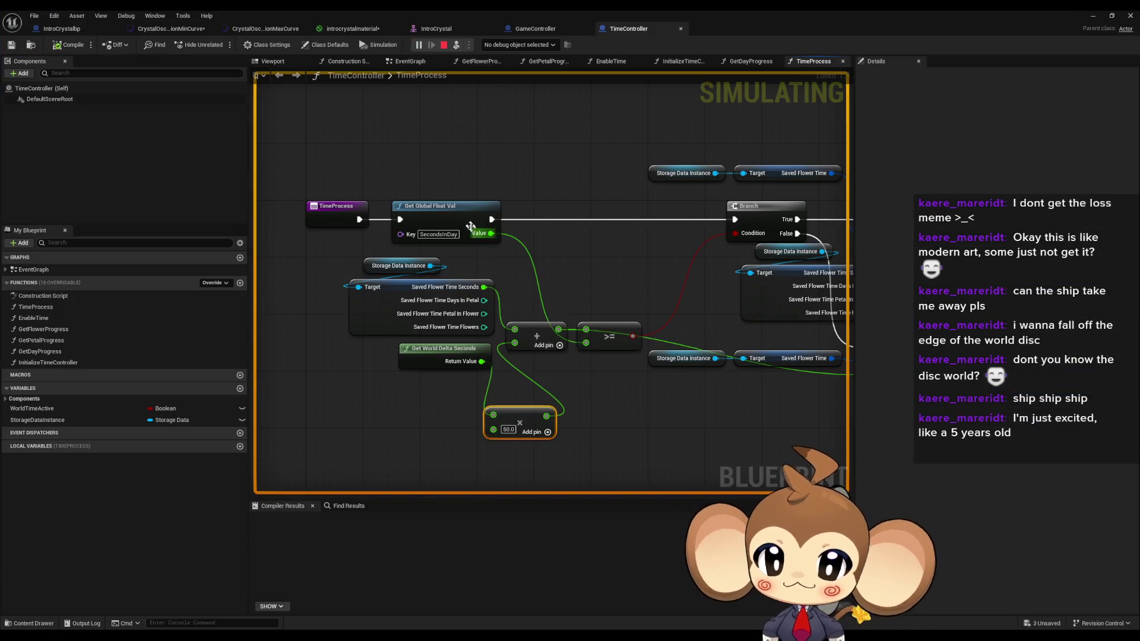
Step: Open the BackgroundShipModule blueprint and drill through MoveShipOnPathViaWorldTime into the UpdateShipPosition graph
drag(471, 225, 174, 234)
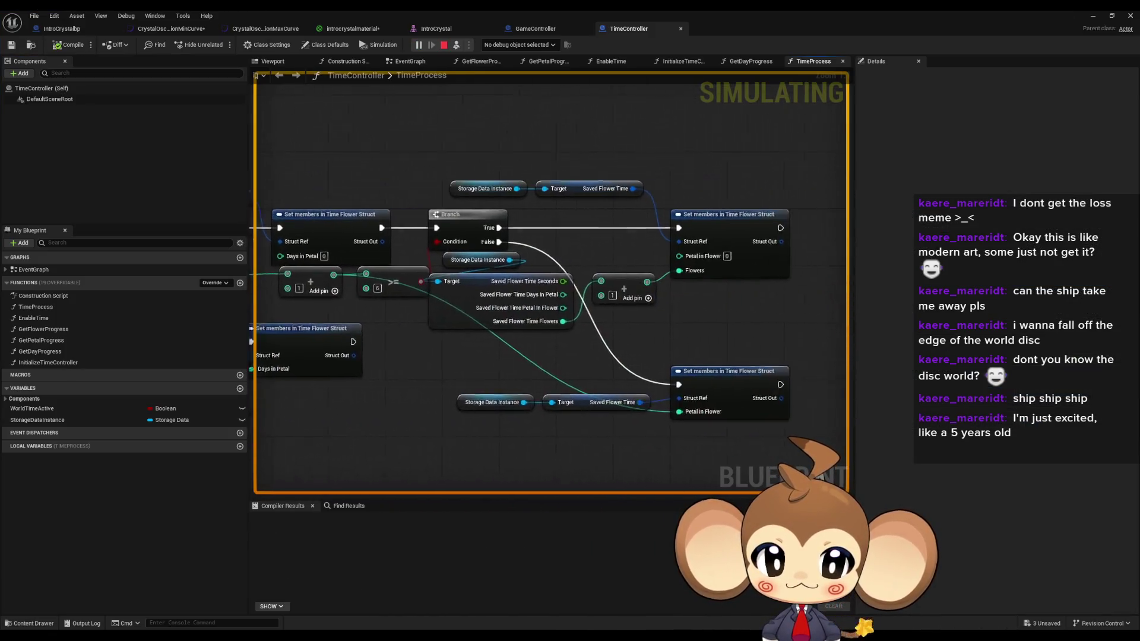
mouse_move(534, 297)
mouse_down()
mouse_move(267, 290)
mouse_move(522, 297)
mouse_up()
click(1116, 15)
click(1051, 283)
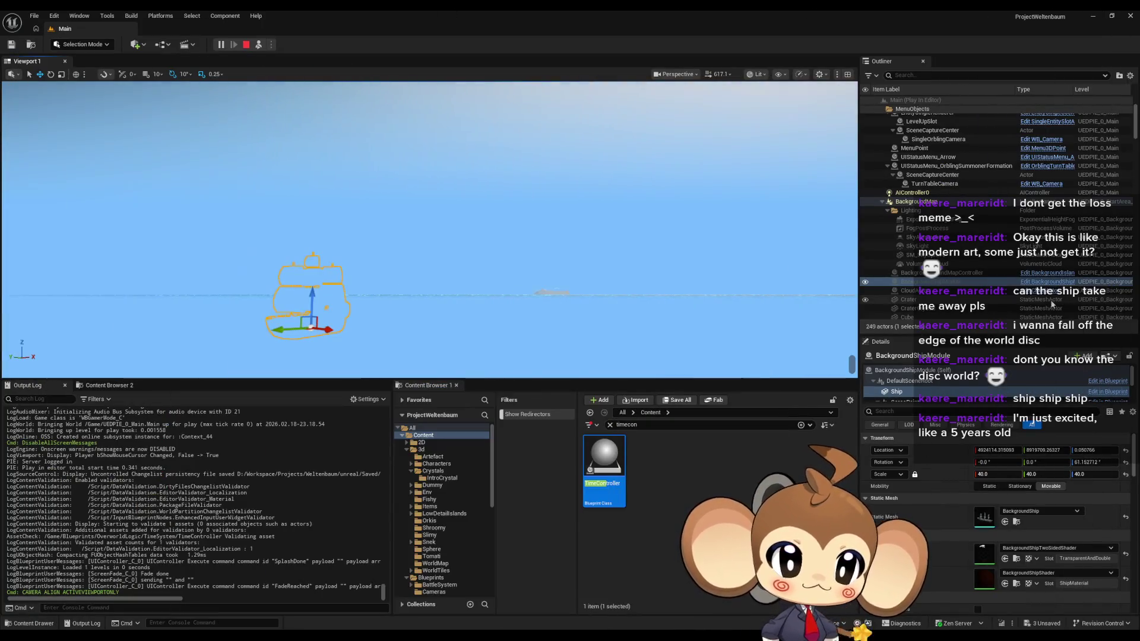
click(1051, 283)
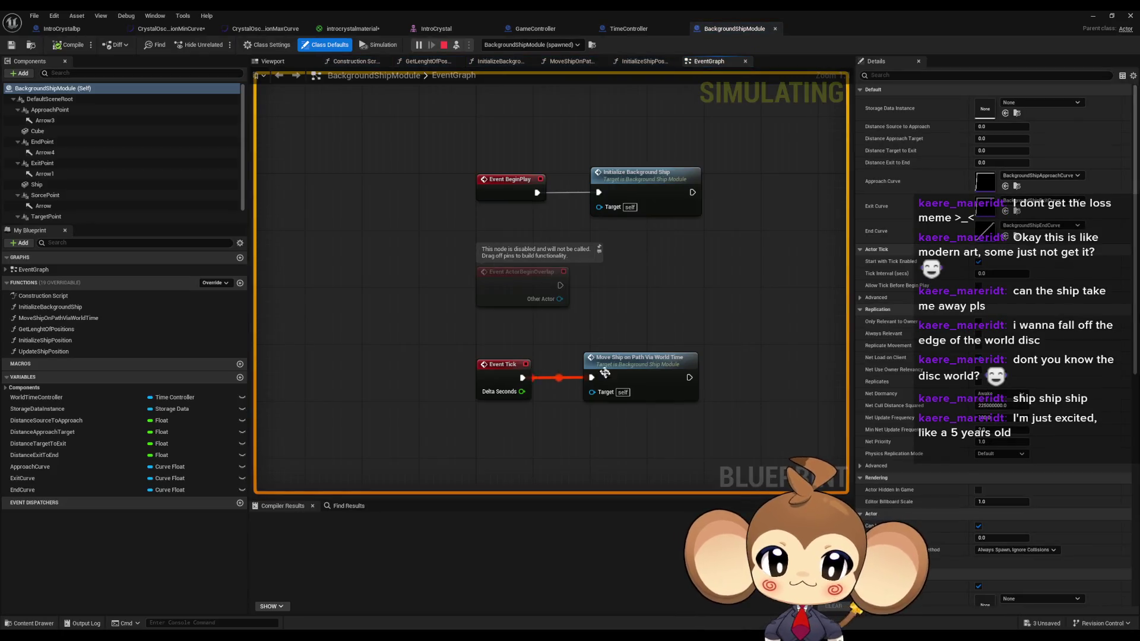
double_click(655, 372)
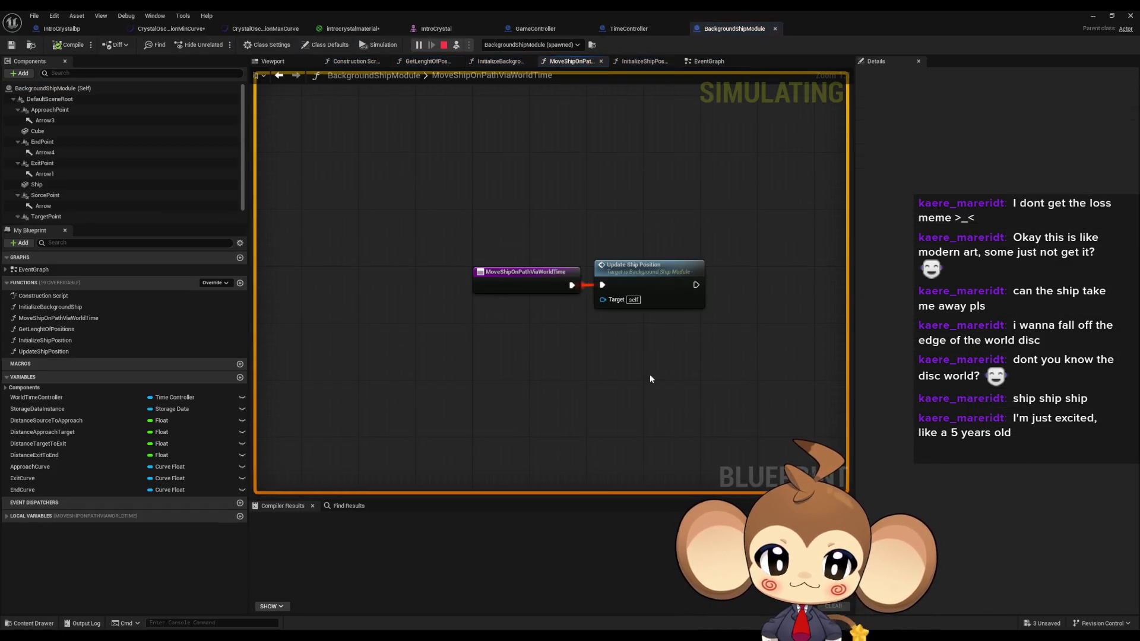
double_click(652, 275)
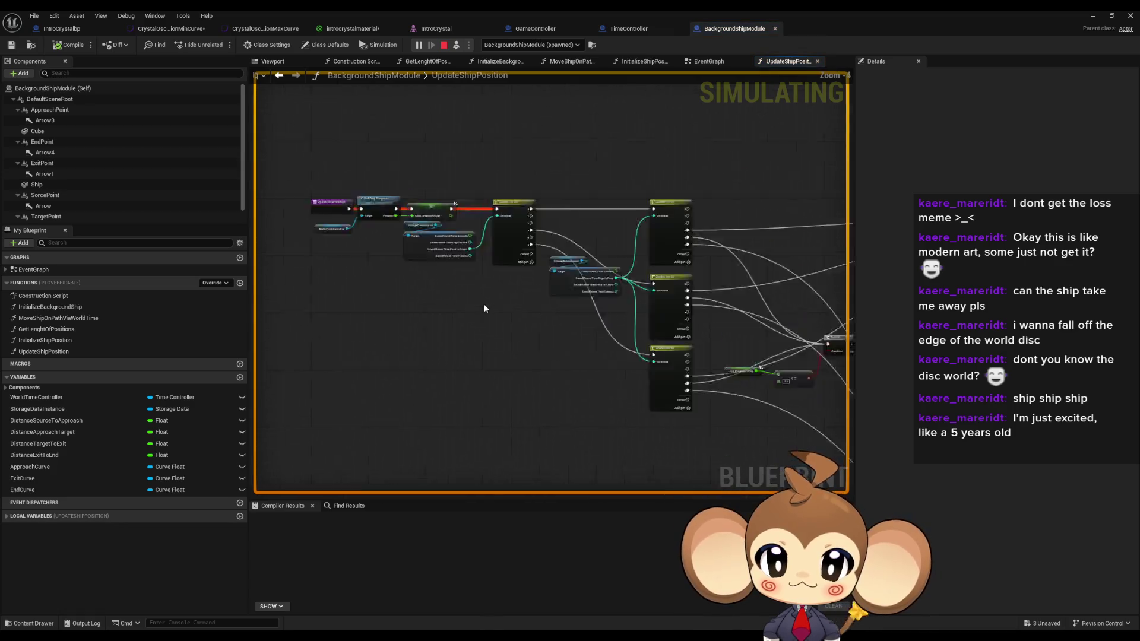
drag(524, 260, 505, 353)
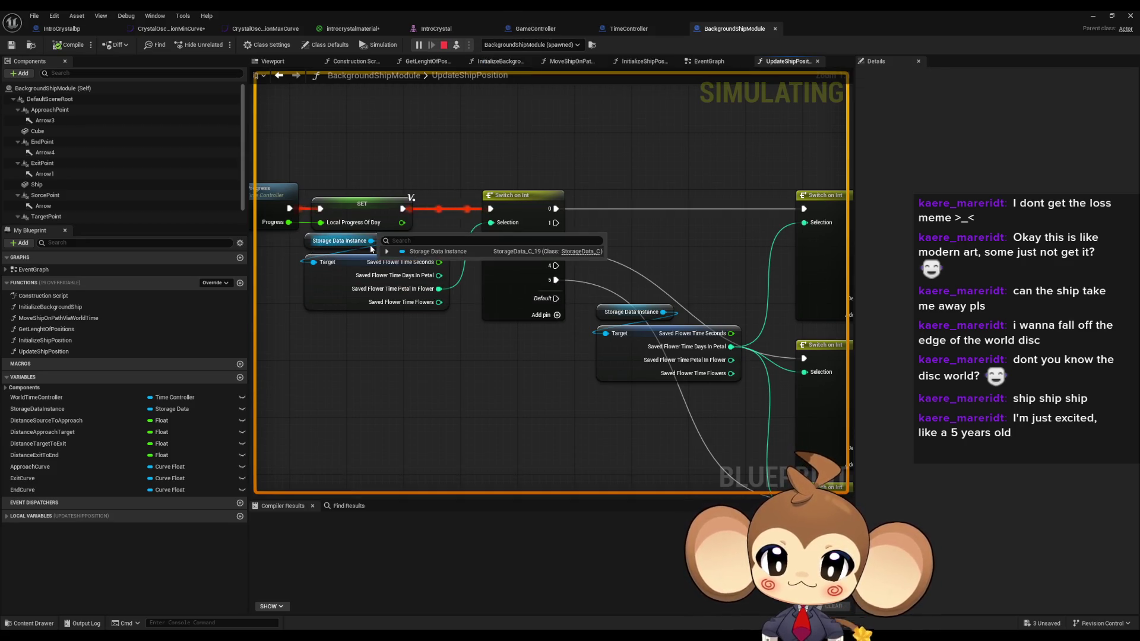
Step: Expand Storage Data Instance's Saved Flower Time to reveal Days In Petal and Petal In Flower, then return to the running level
click(387, 252)
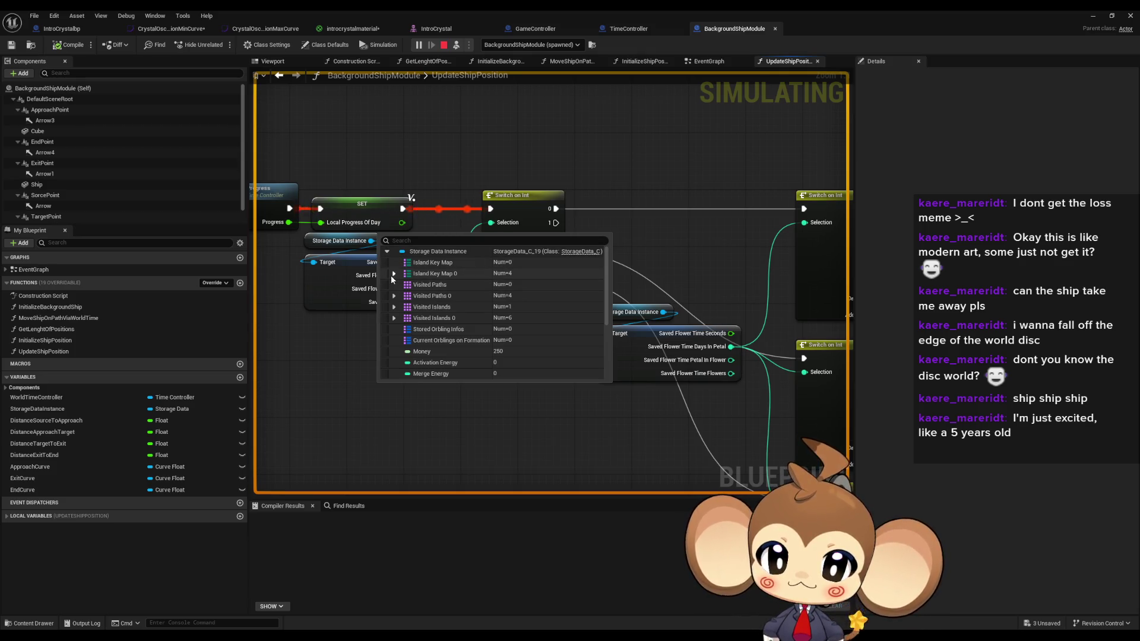
mouse_move(422, 279)
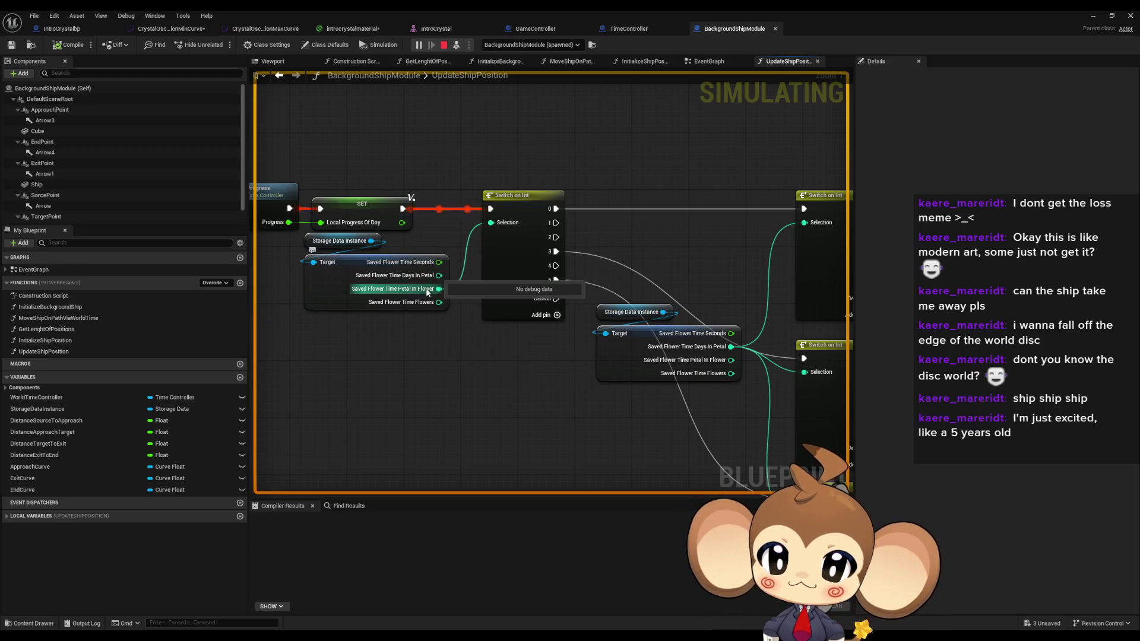
click(386, 252)
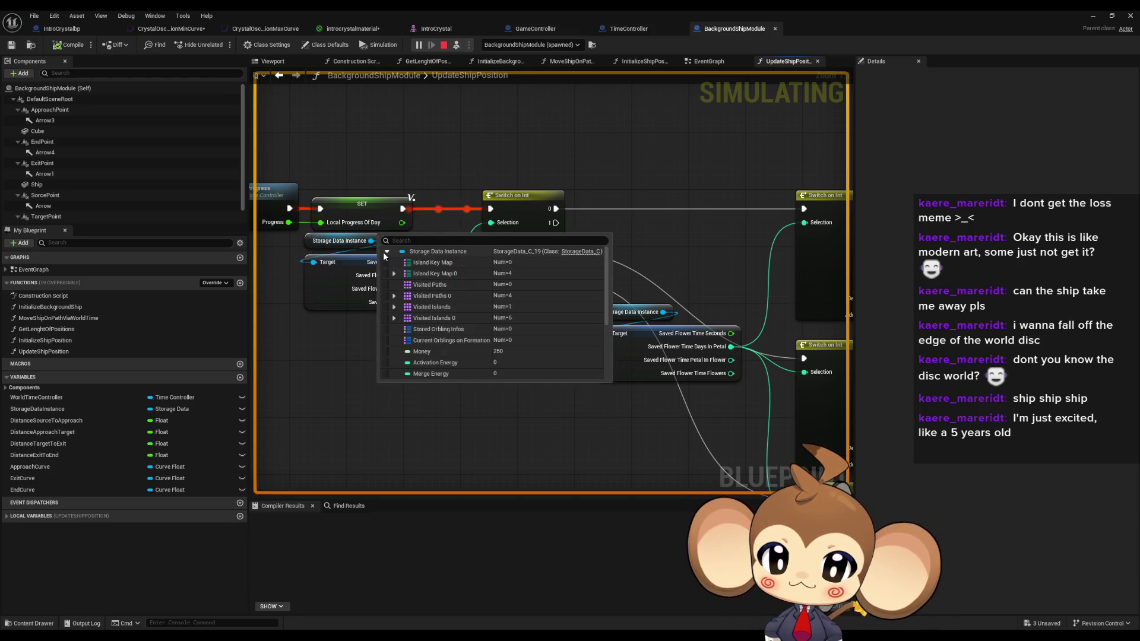
scroll(442, 350, down, 5)
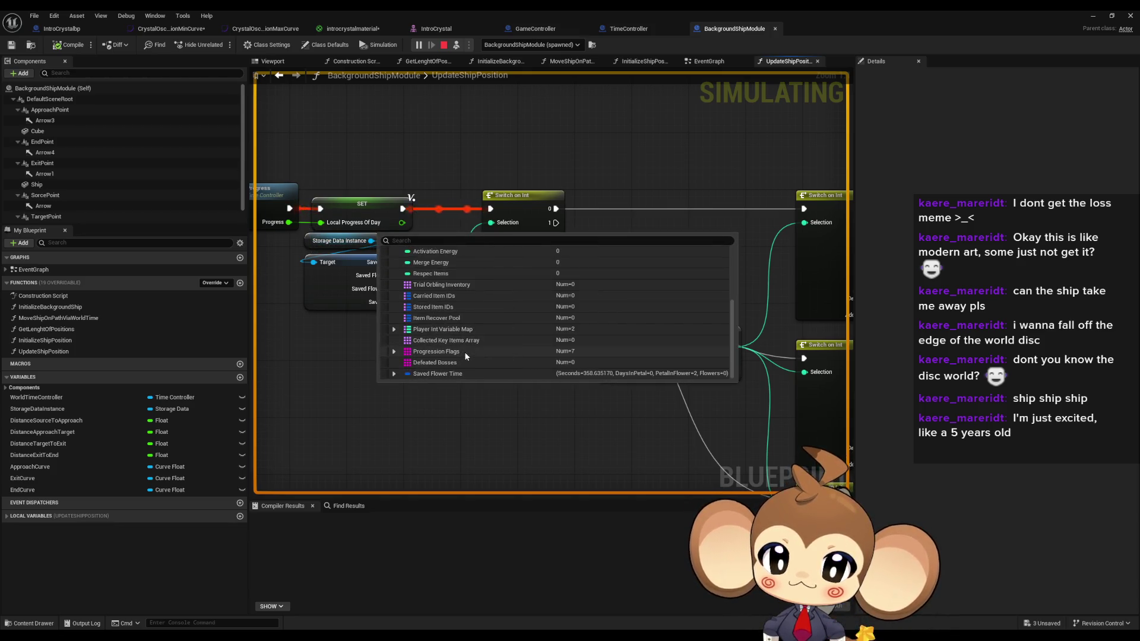
click(394, 374)
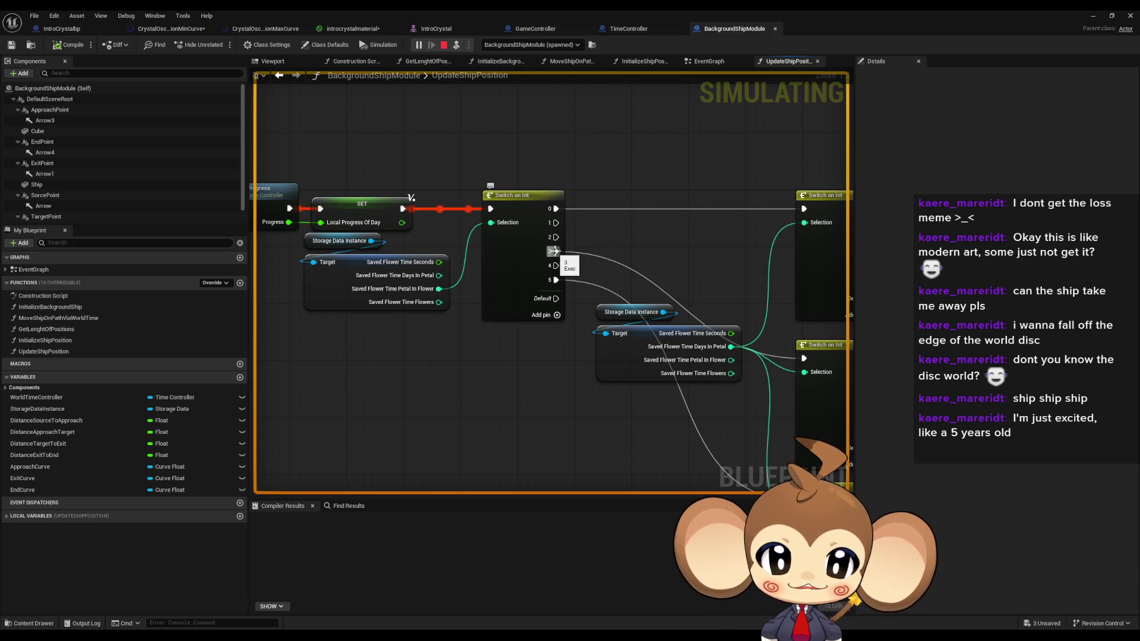
click(1091, 15)
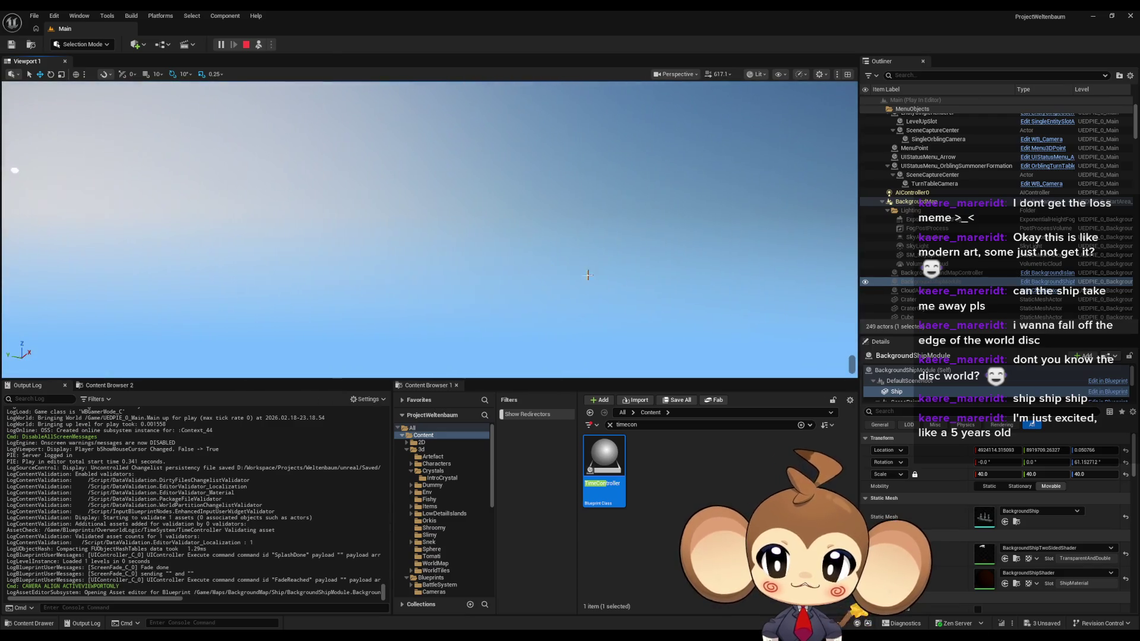
Step: Focus the play viewport on the selected Ship actor with F to watch it sail over the ocean
key(f)
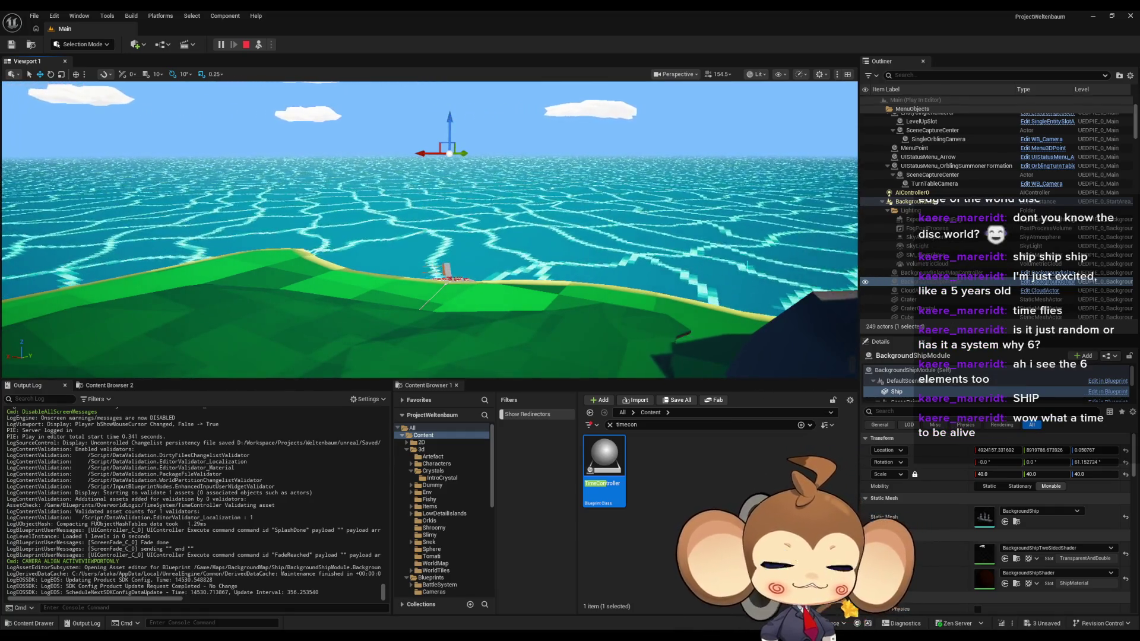
Step: Stop the play session and reopen BackgroundShipModule, zooming in on the Switch on Int and SET nodes
click(246, 45)
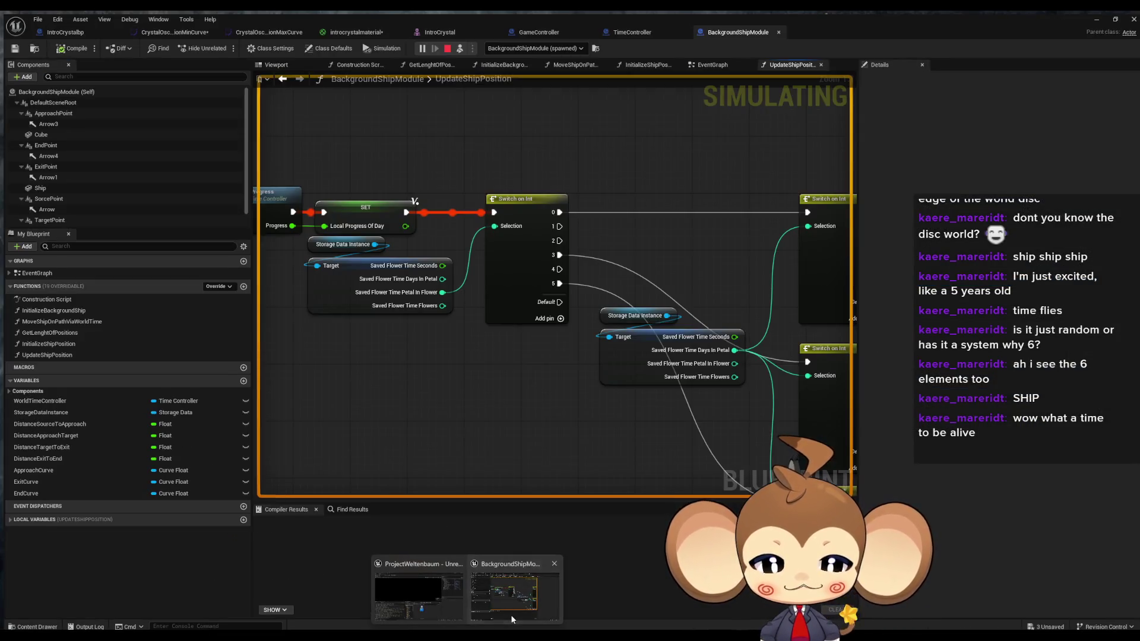
click(511, 614)
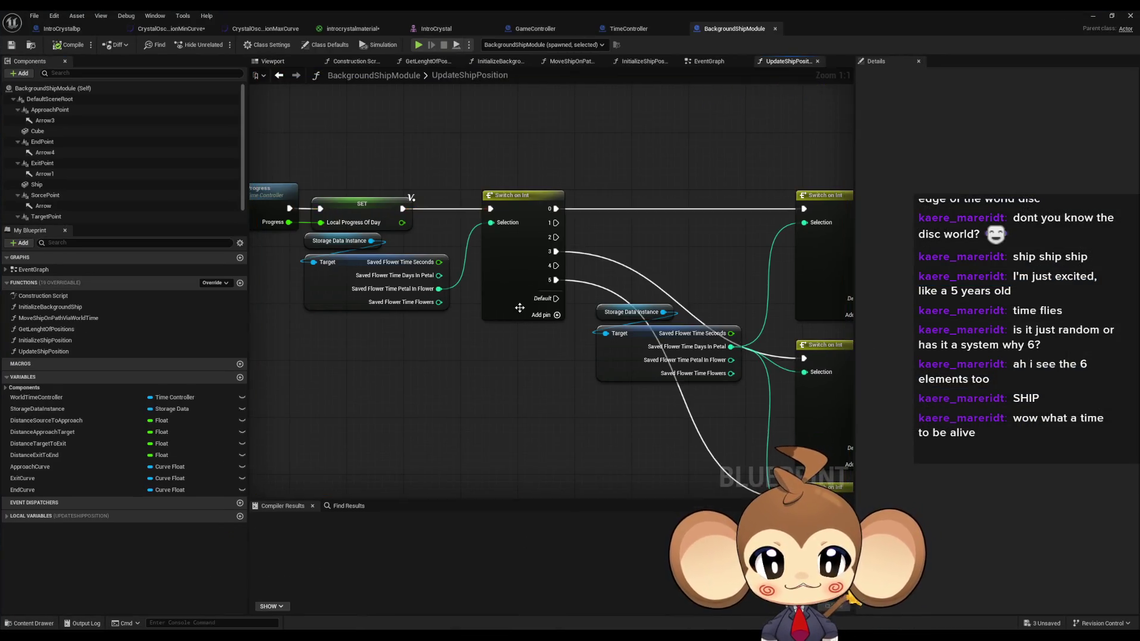
mouse_move(532, 326)
mouse_down()
mouse_move(448, 268)
mouse_move(473, 359)
mouse_move(301, 338)
mouse_move(432, 284)
mouse_up()
scroll(667, 242, up, 3)
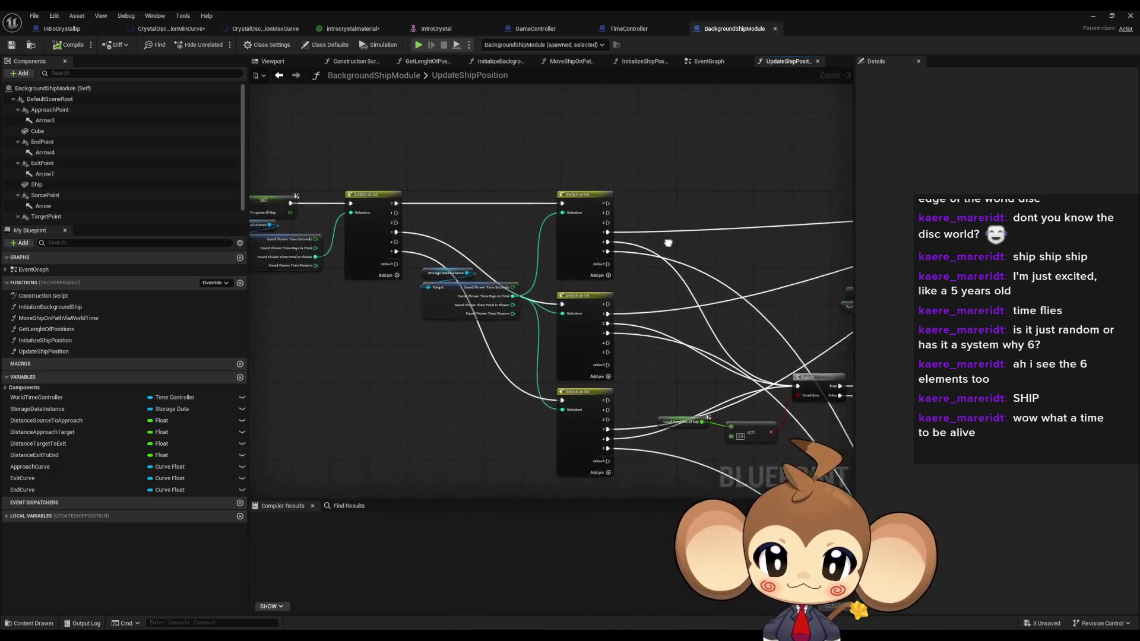
mouse_move(517, 238)
mouse_down()
mouse_move(594, 212)
mouse_move(639, 231)
mouse_up()
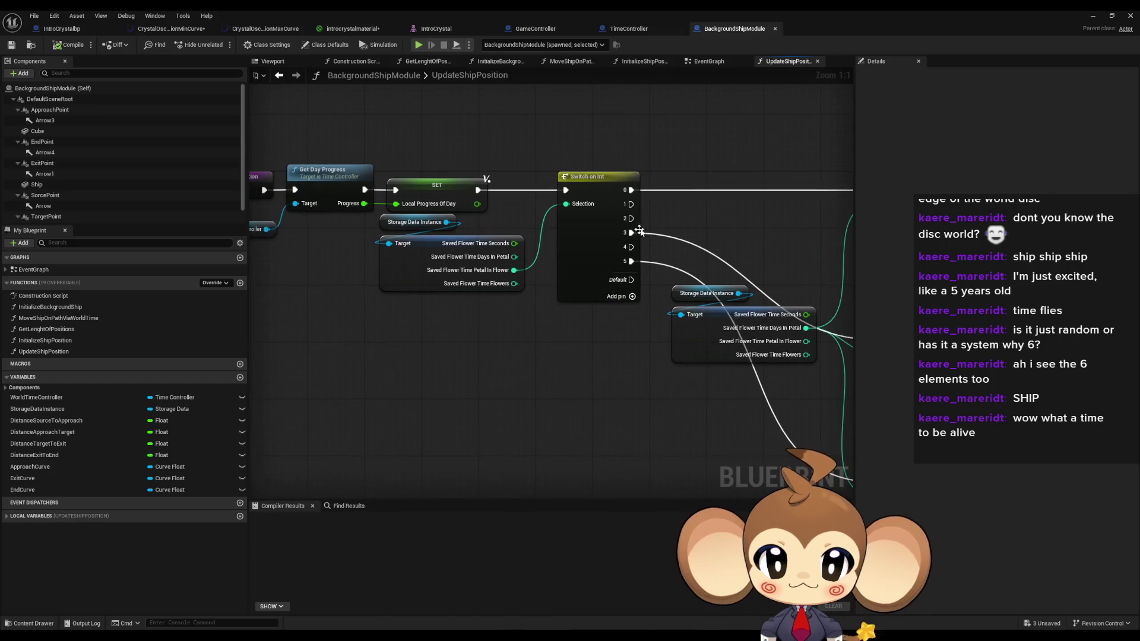
drag(501, 277, 382, 228)
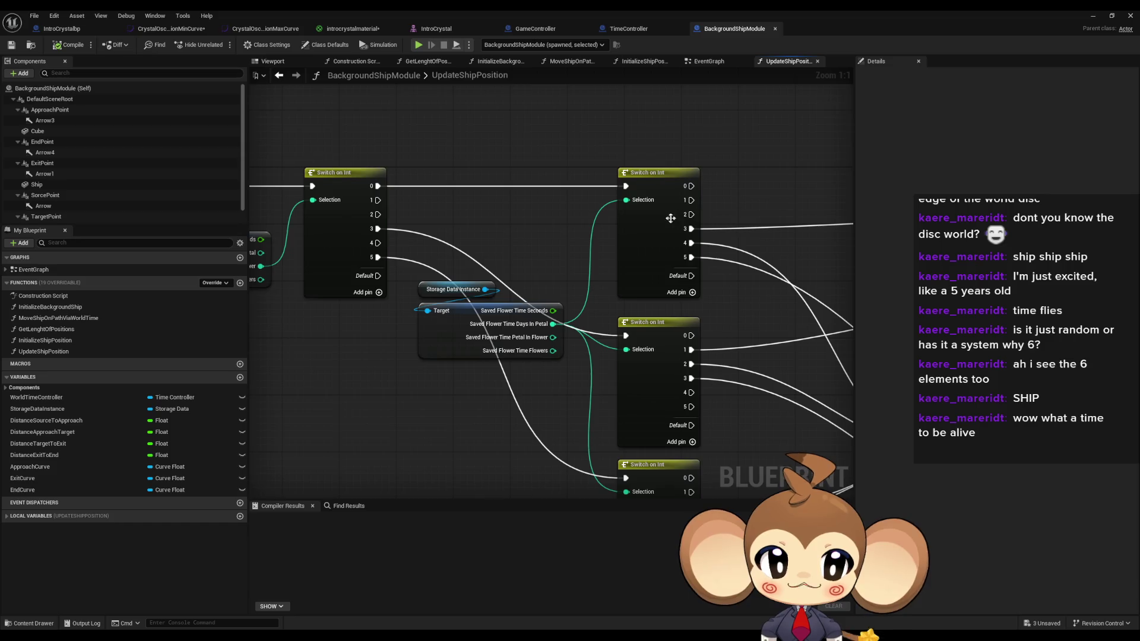
drag(674, 218, 495, 231)
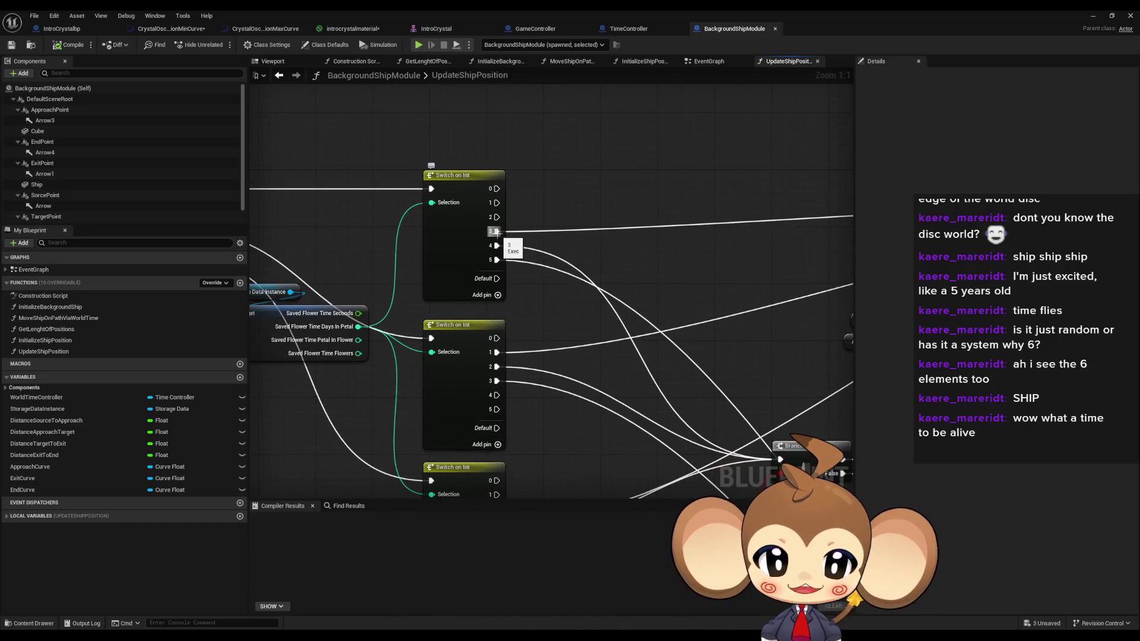
Step: Review UpdateShipPosition's Switch on Int columns and SET node back to the entry node
scroll(549, 234, down, 3)
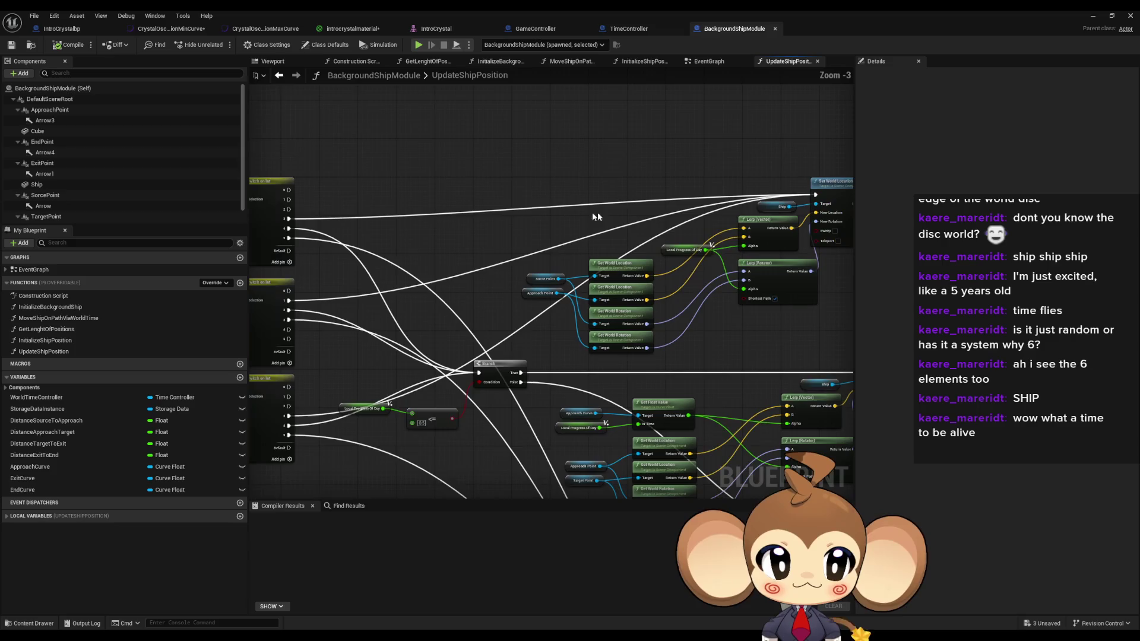
mouse_move(781, 220)
mouse_down()
mouse_move(387, 230)
mouse_move(299, 205)
mouse_up()
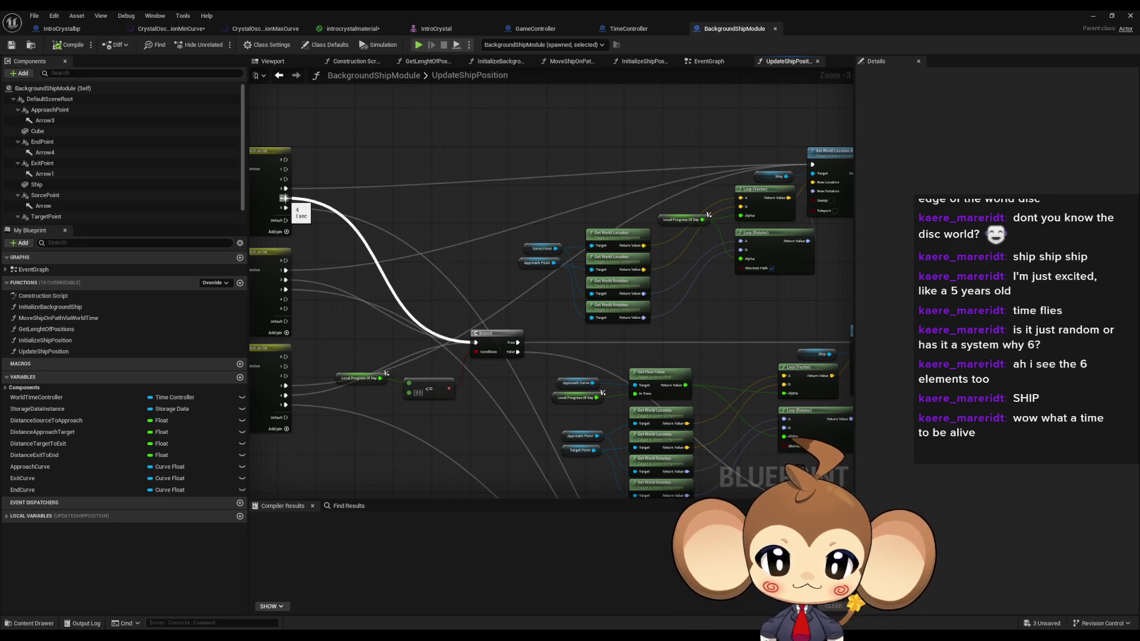
scroll(285, 198, down, 1)
scroll(656, 429, up, 1)
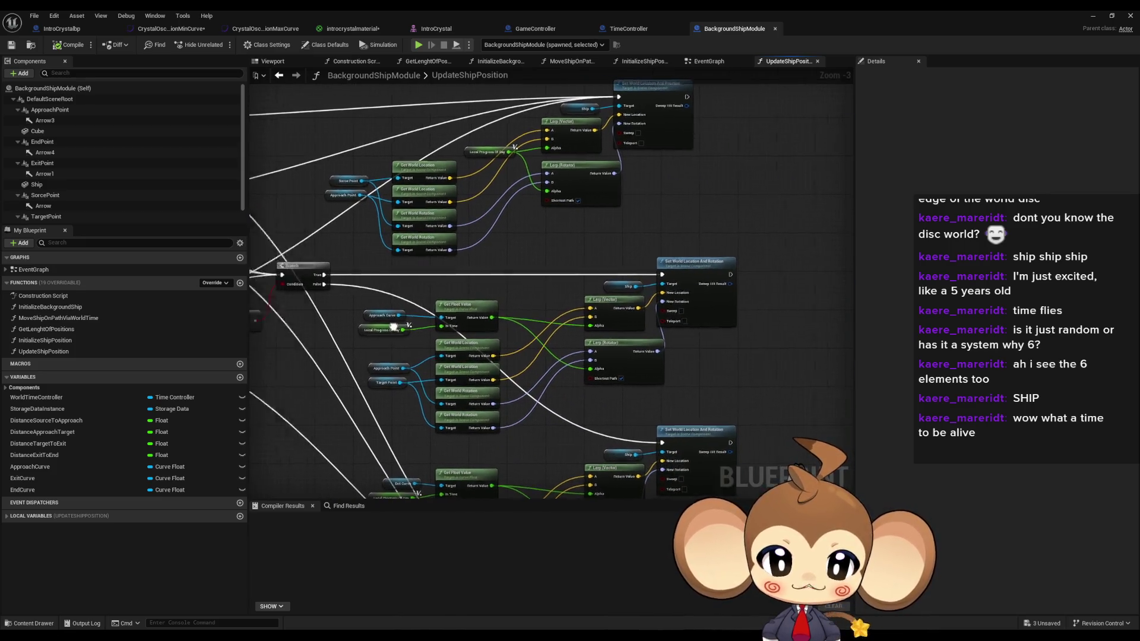
scroll(677, 429, down, 1)
scroll(462, 257, up, 1)
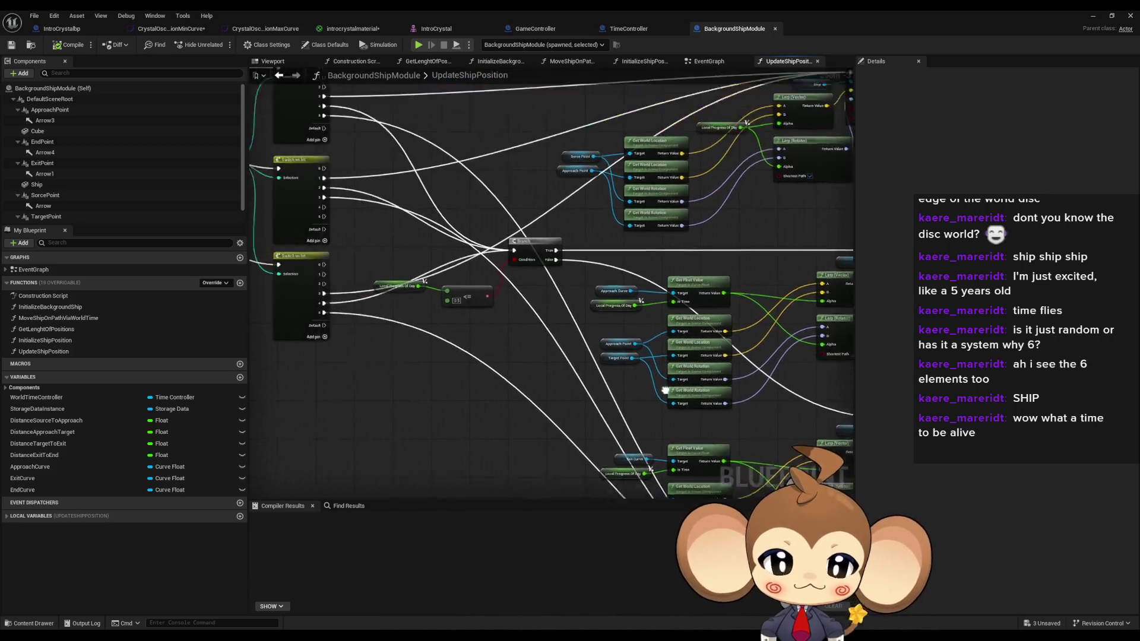
scroll(430, 194, up, 2)
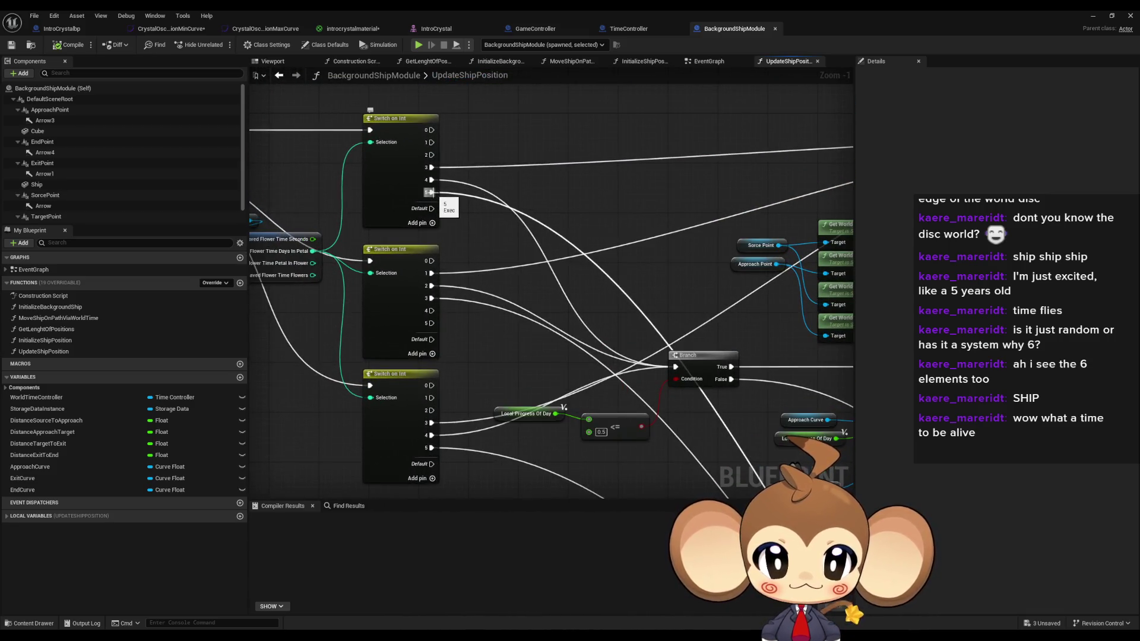
scroll(437, 198, down, 1)
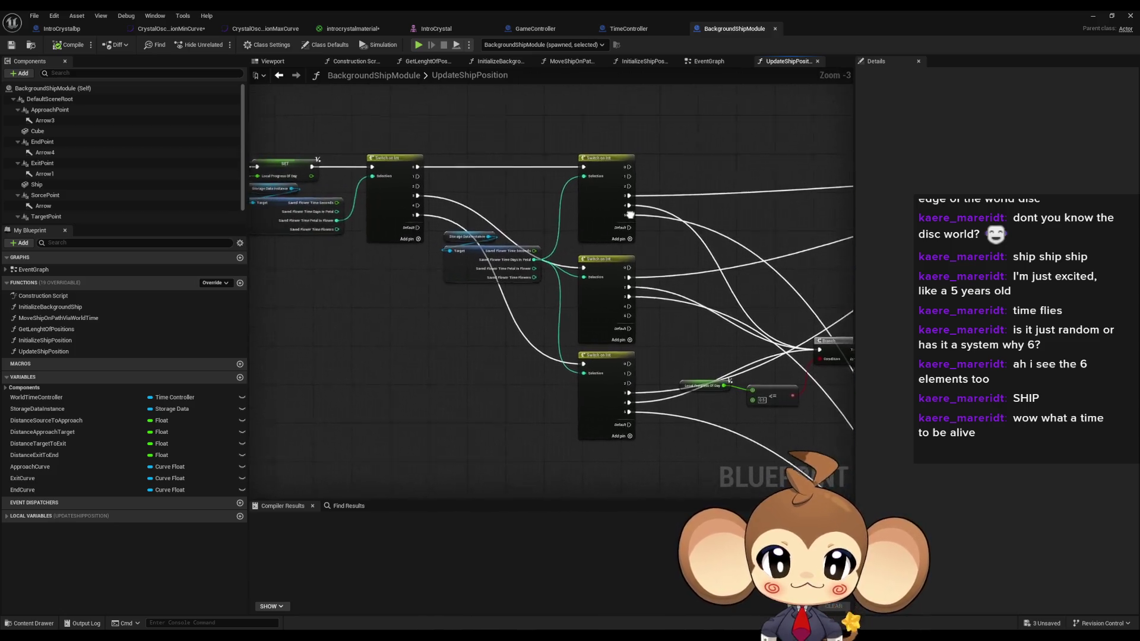
scroll(453, 200, up, 2)
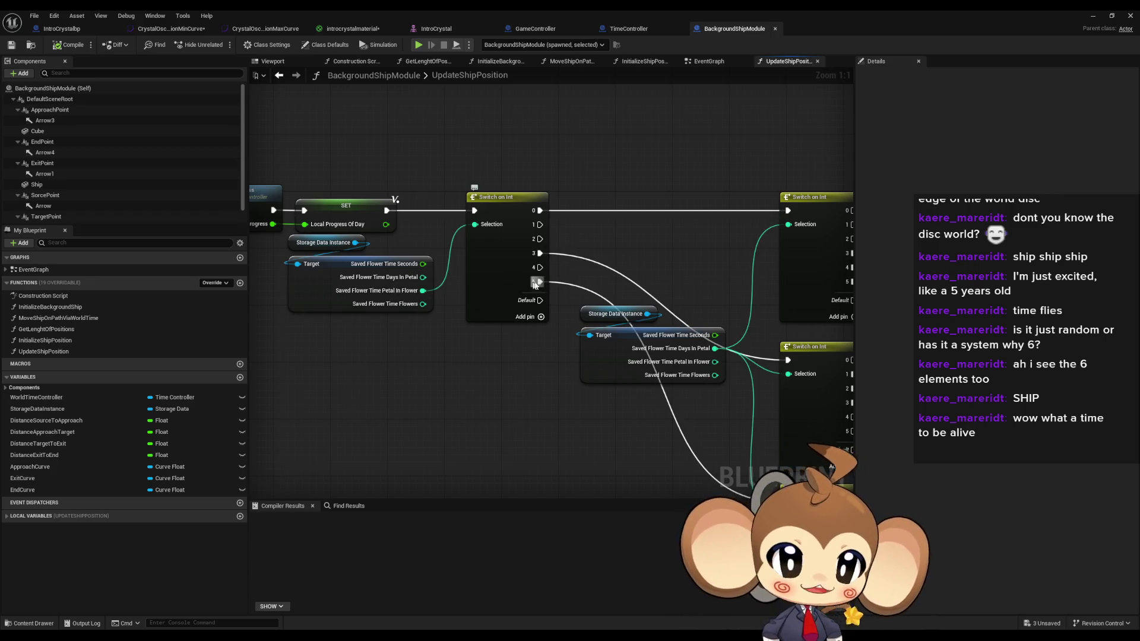
scroll(441, 300, down, 5)
scroll(441, 300, up, 2)
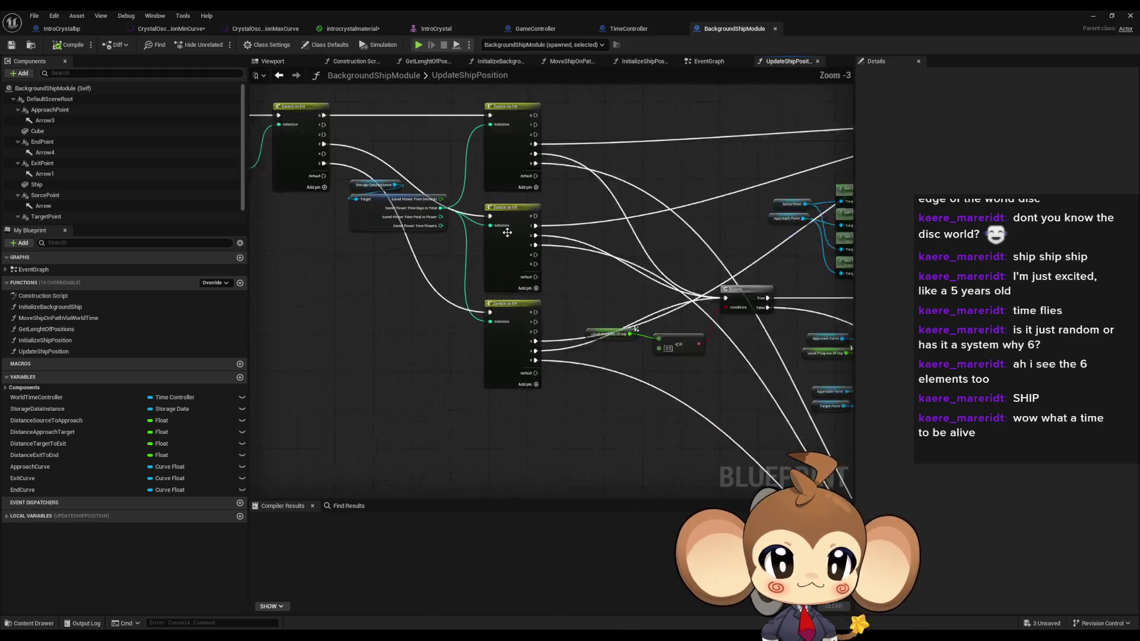
scroll(478, 416, up, 1)
mouse_move(478, 416)
mouse_down()
mouse_move(562, 484)
mouse_move(618, 458)
mouse_up()
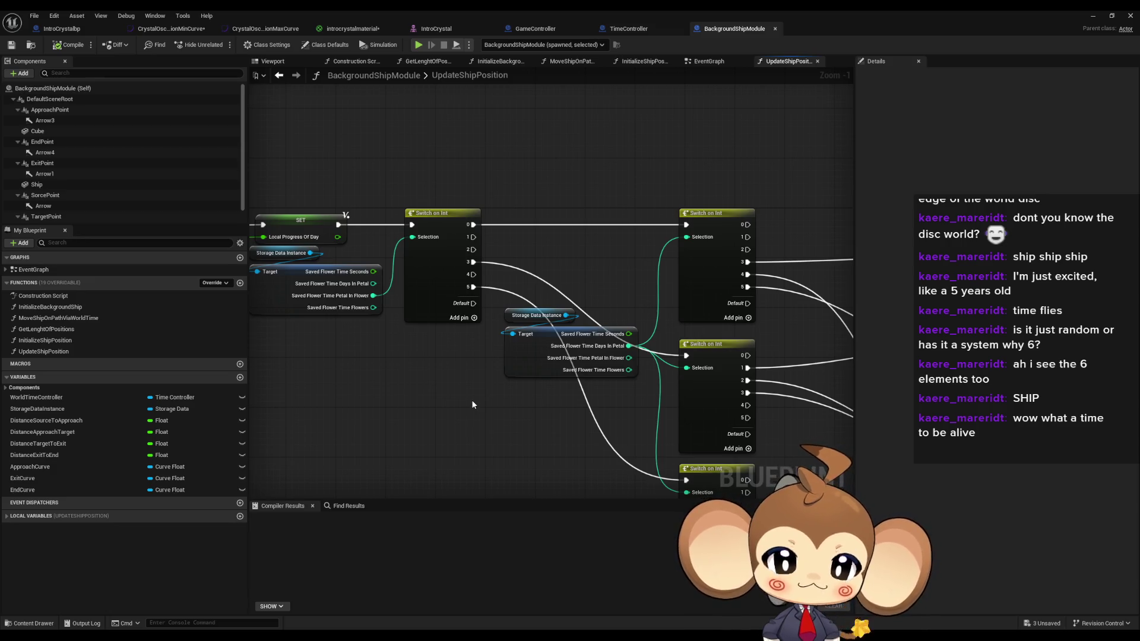
mouse_move(473, 404)
mouse_down()
mouse_move(347, 315)
mouse_move(409, 394)
mouse_move(461, 394)
mouse_move(499, 353)
mouse_up()
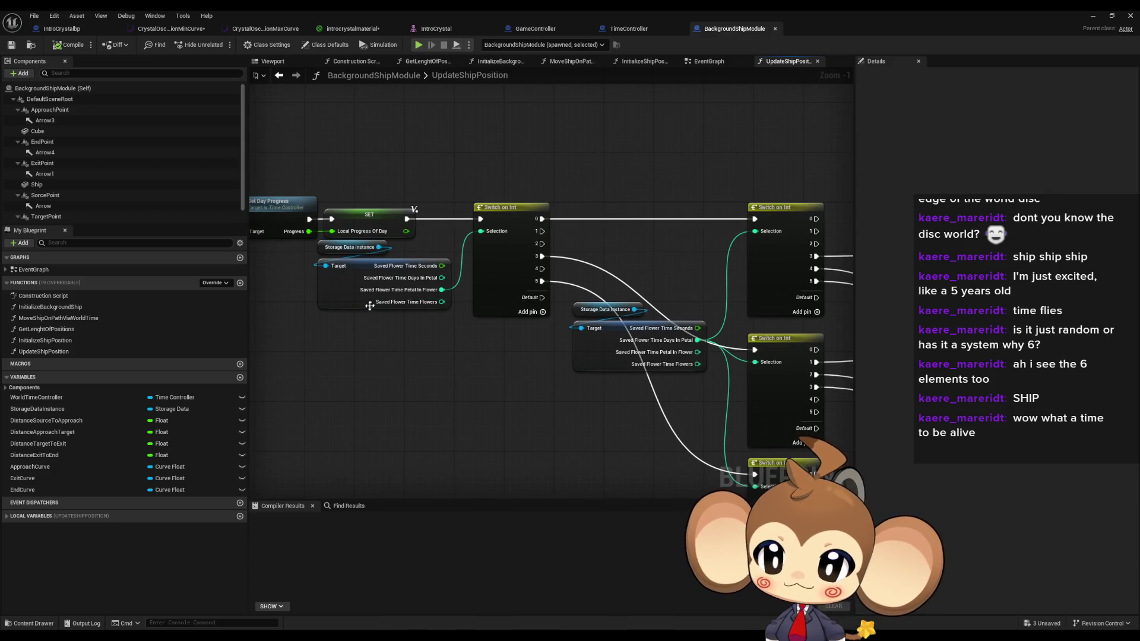
drag(417, 308, 583, 311)
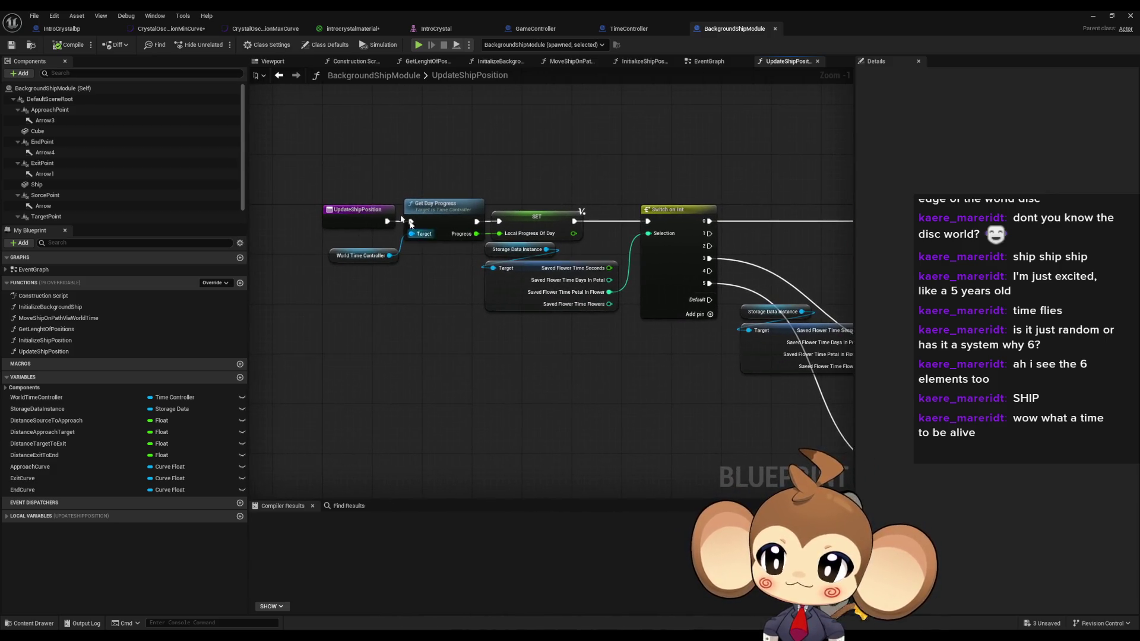
Step: Bring up TimeController's TimeProcess graph and frame its nodes
click(608, 30)
mouse_move(418, 380)
mouse_down()
mouse_move(446, 376)
mouse_move(446, 386)
mouse_move(479, 322)
mouse_up()
scroll(446, 386, down, 3)
scroll(463, 338, up, 3)
Step: Delete the 50.0 Multiply node so world delta seconds feed the Add node unscaled
key(Delete)
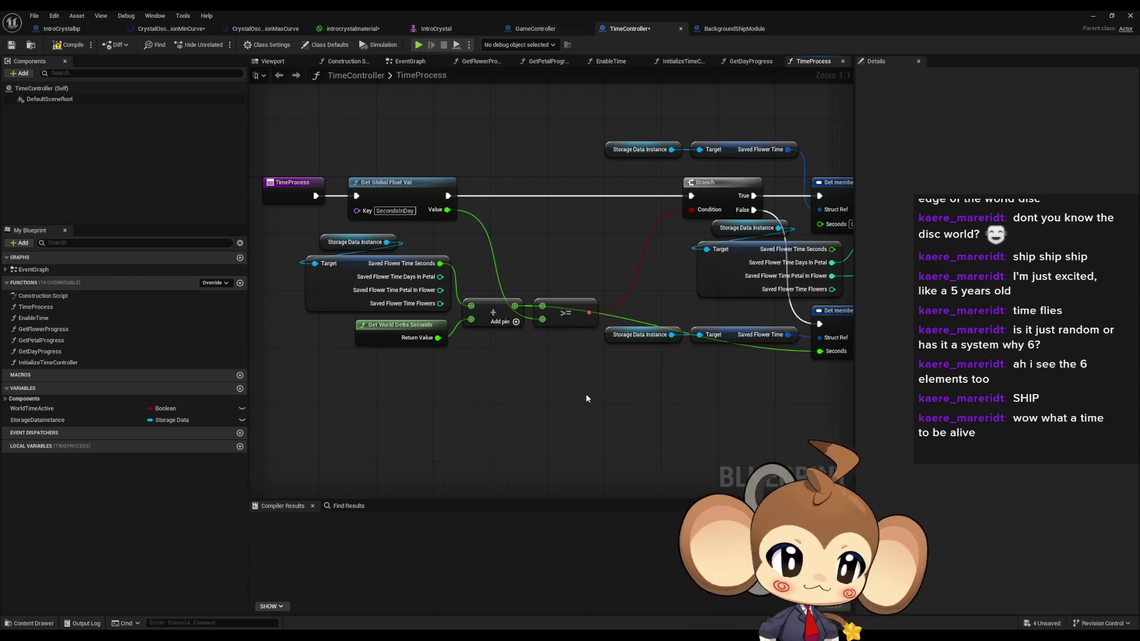
scroll(627, 377, down, 2)
drag(627, 377, 471, 362)
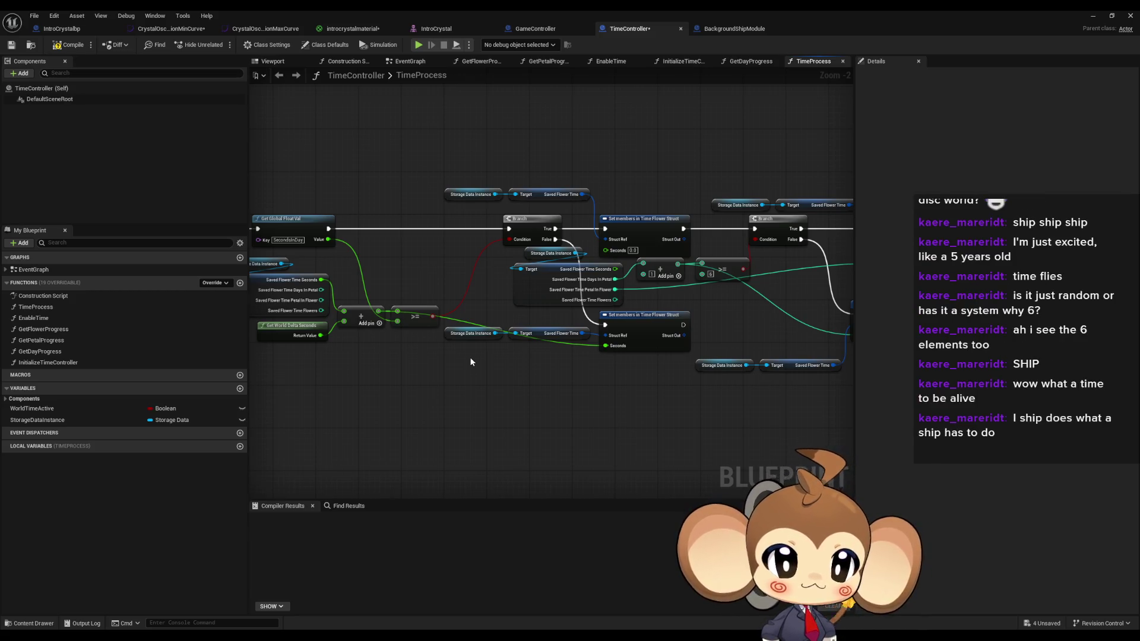
click(463, 339)
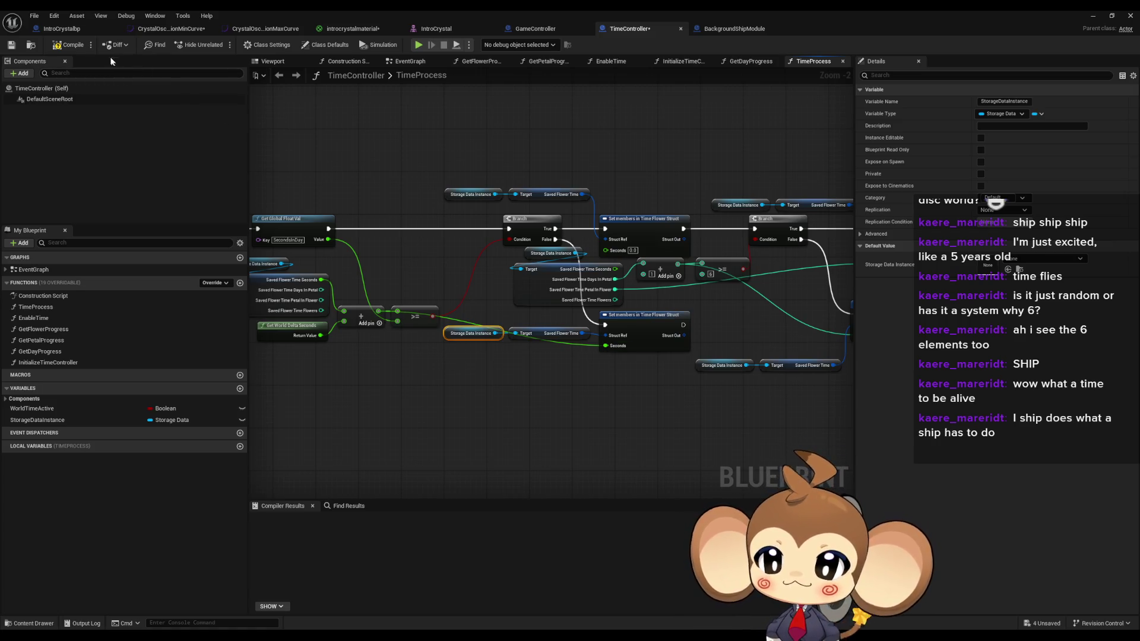
Step: Compile TimeController, leave the editor and switch to Blender's IntroCrystal.blend
click(71, 46)
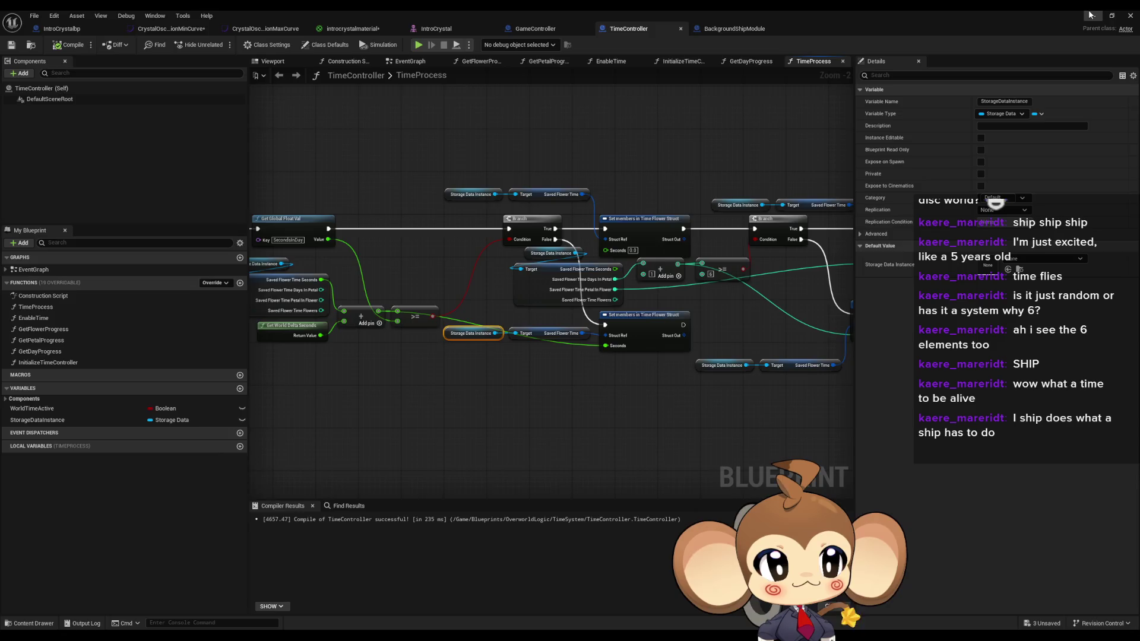
click(1091, 15)
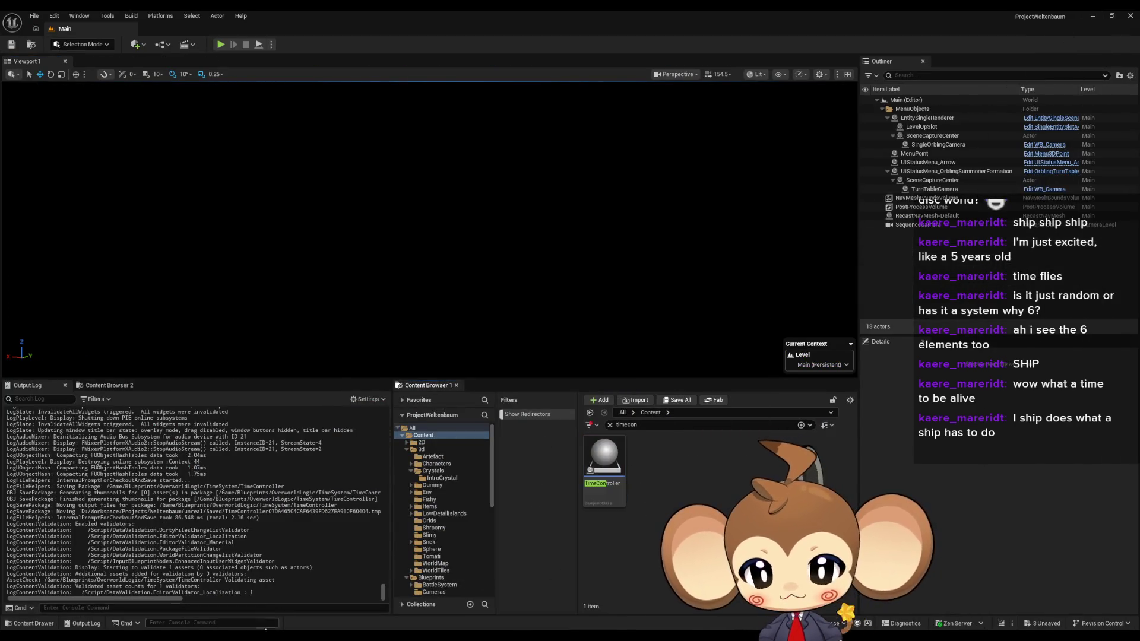
key(alt+Tab)
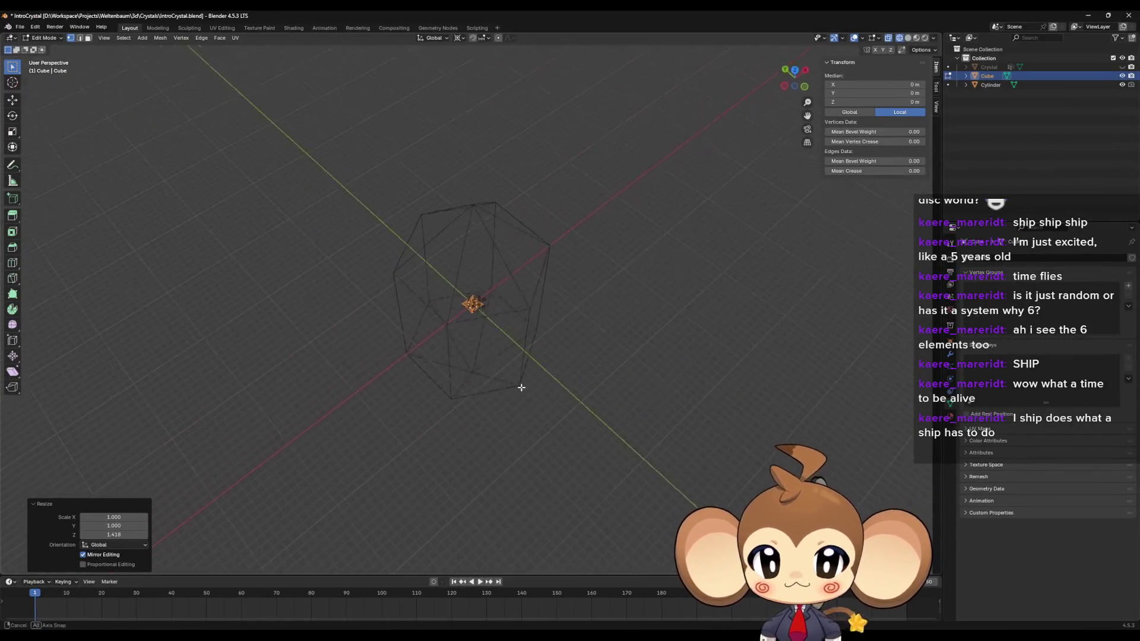